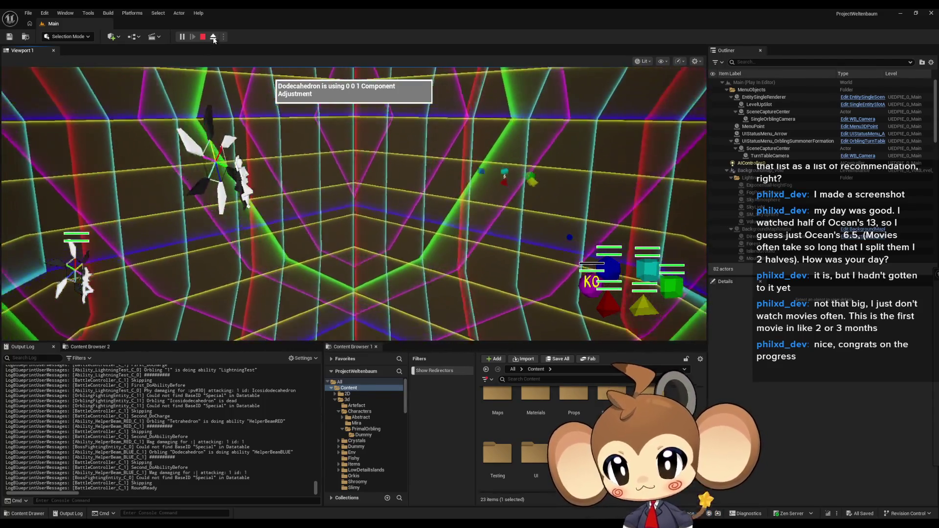
# End the play session and bring the LS_AfterIntroBattle1 sequence director Blueprint to the front.
pyautogui.press('F8')
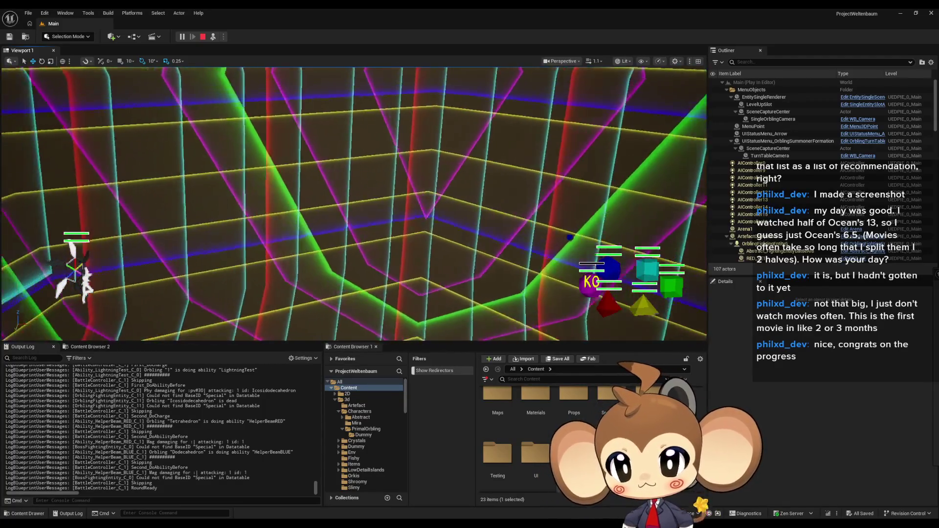
pyautogui.click(203, 36)
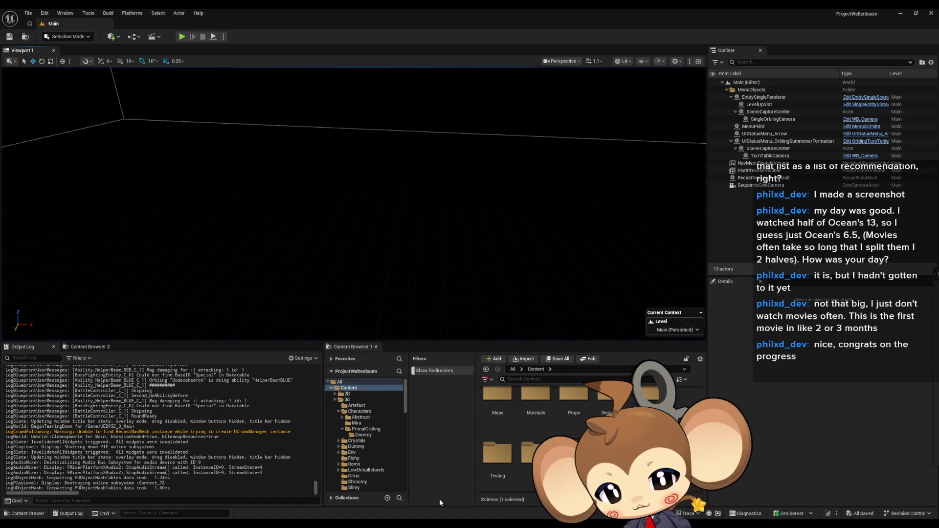
pyautogui.click(419, 492)
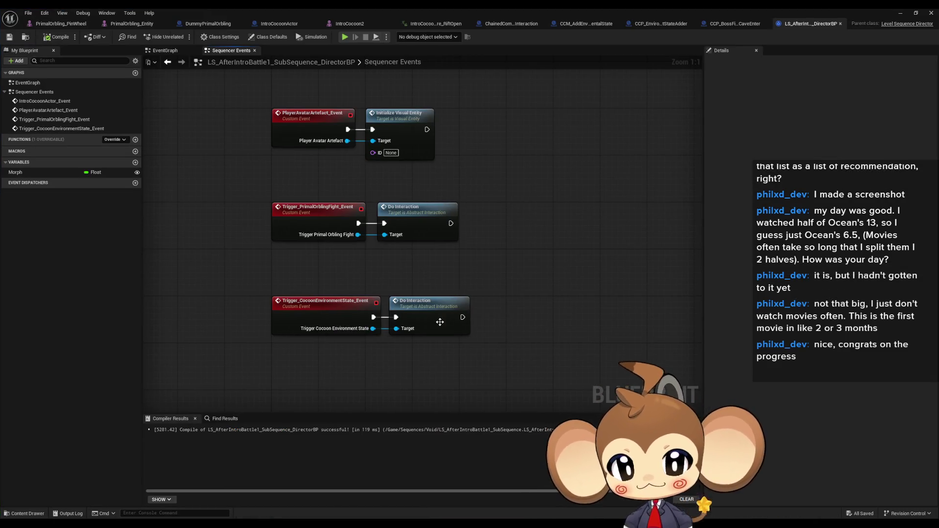
# Add a breakpoint on Trigger_CocoonEnvironmentState's Do Interaction node and hide the Blueprint editor.
pyautogui.rightClick(433, 316)
pyautogui.click(460, 272)
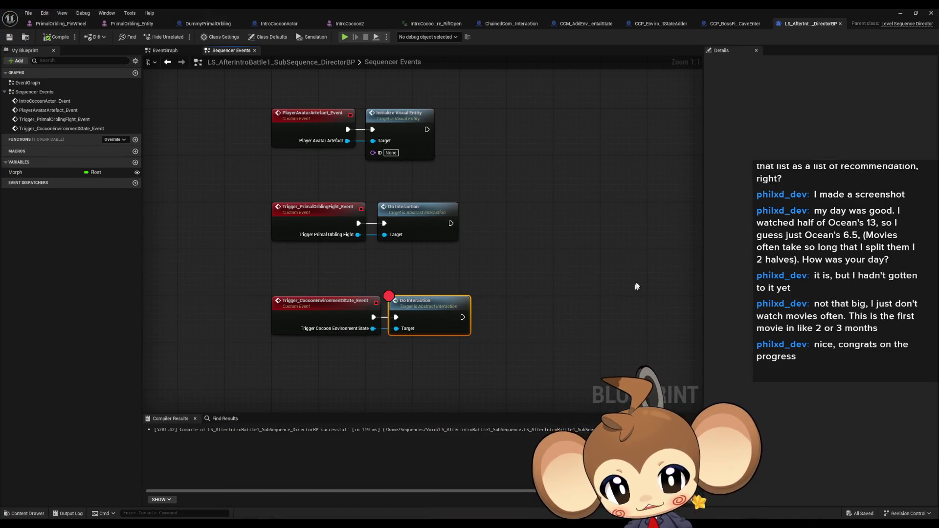
pyautogui.click(900, 14)
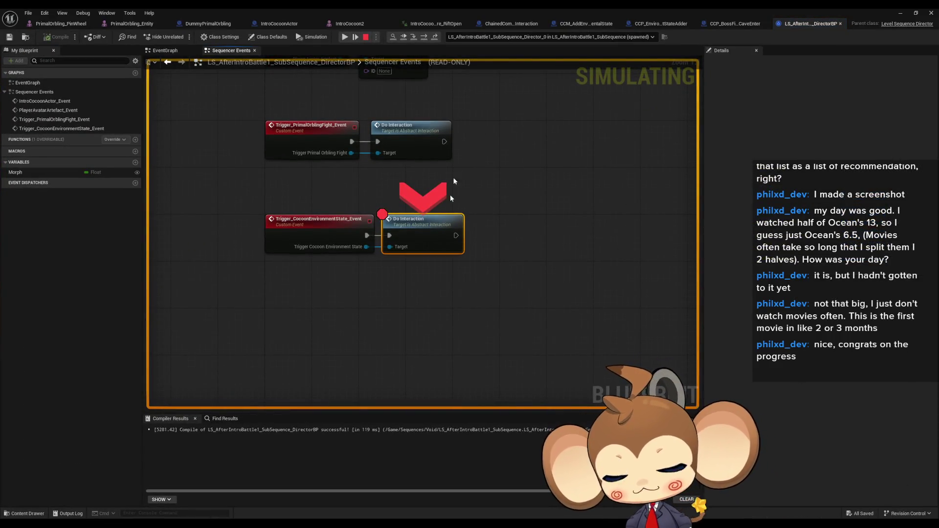
# Remove the Do Interaction breakpoint and step execution through to Execute Next Modules.
pyautogui.rightClick(428, 227)
pyautogui.click(443, 300)
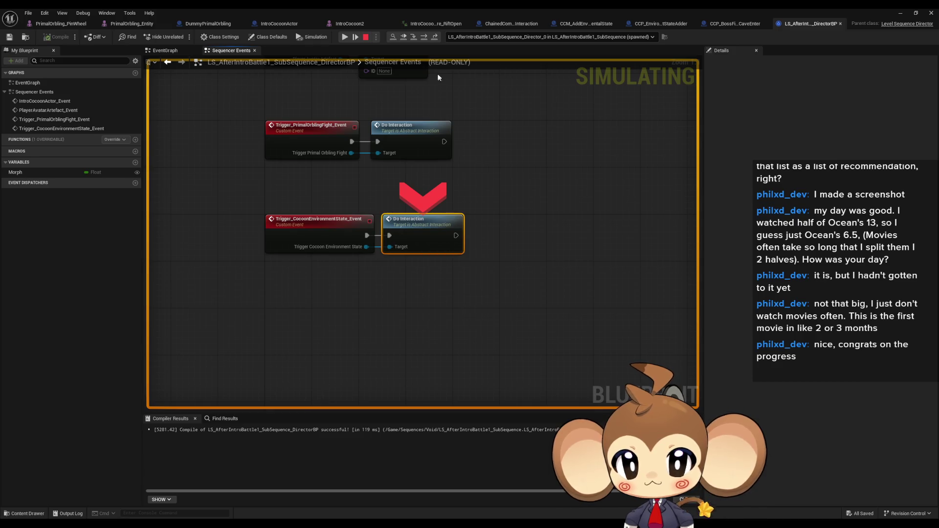
pyautogui.click(416, 39)
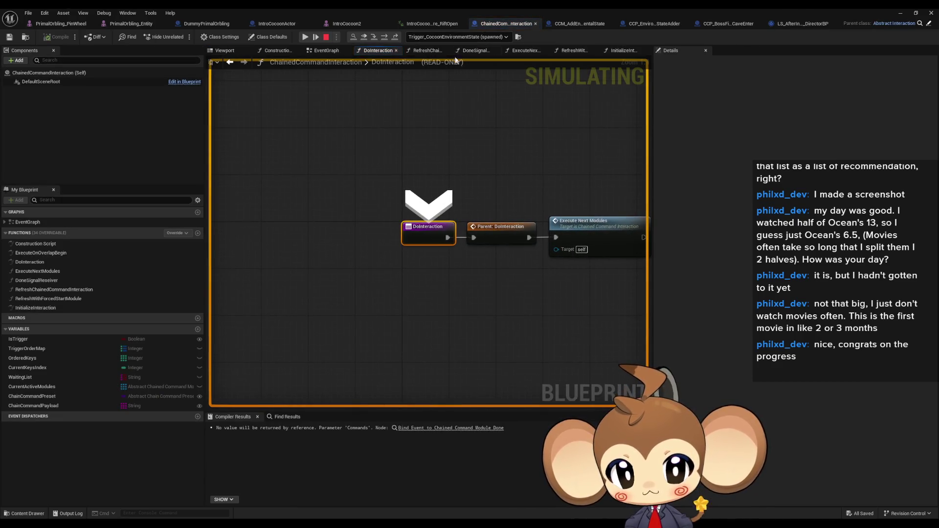
pyautogui.click(384, 36)
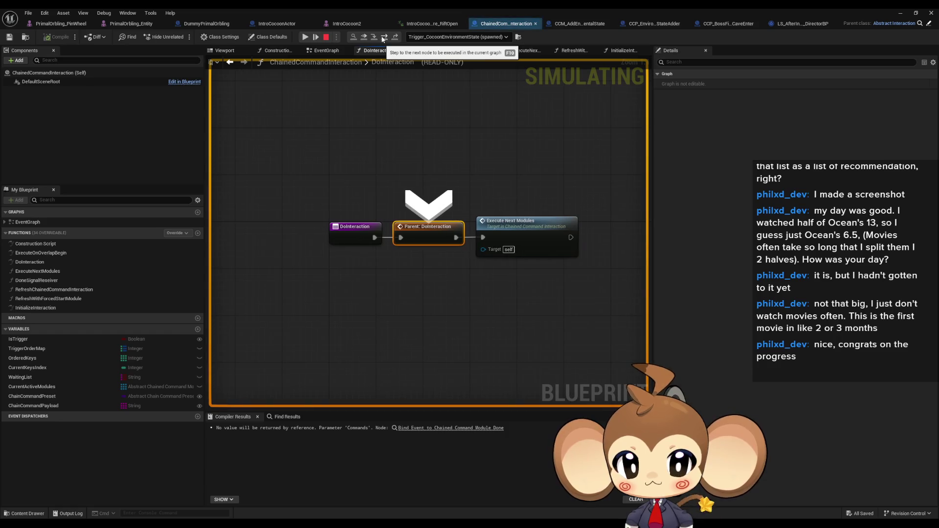
pyautogui.click(373, 37)
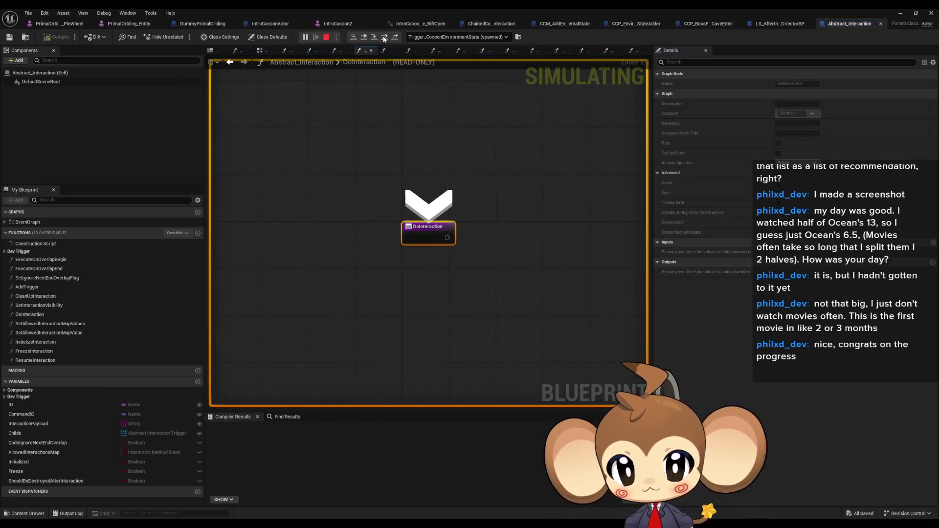
pyautogui.click(384, 38)
# Step through ExecuteNextModules, then stop the simulation and restore the Blueprint editor window.
pyautogui.click(374, 37)
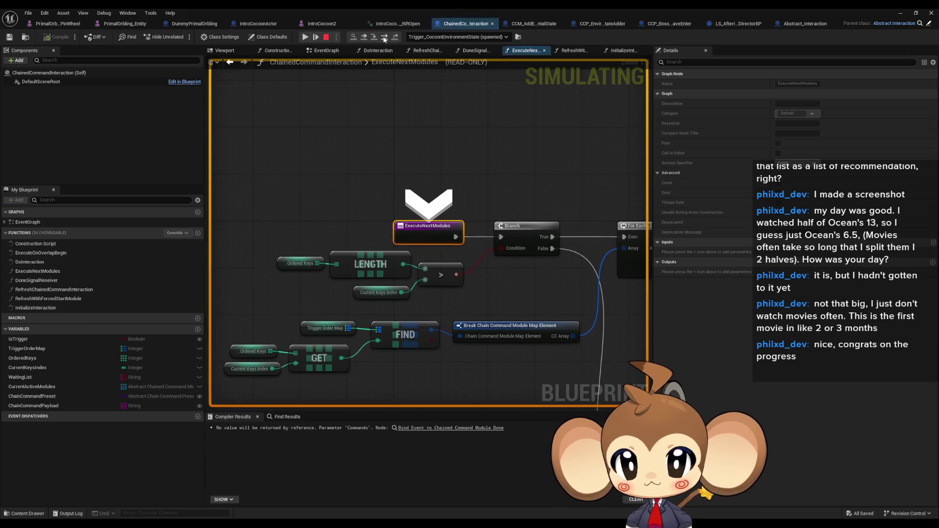
pyautogui.click(384, 38)
pyautogui.click(384, 38)
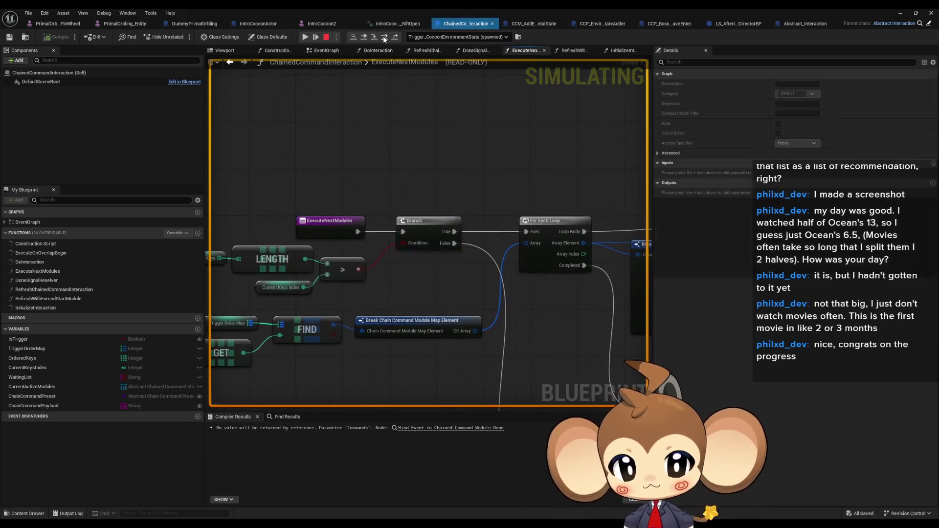
pyautogui.click(384, 38)
pyautogui.moveTo(313, 158)
pyautogui.mouseDown()
pyautogui.moveTo(371, 209)
pyautogui.moveTo(484, 382)
pyautogui.mouseUp()
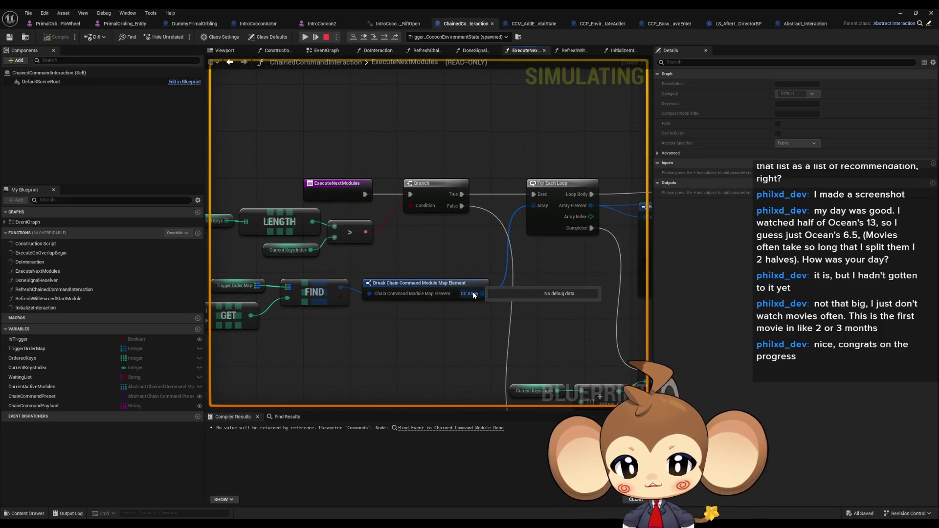
pyautogui.moveTo(463, 297); pyautogui.dragTo(428, 300)
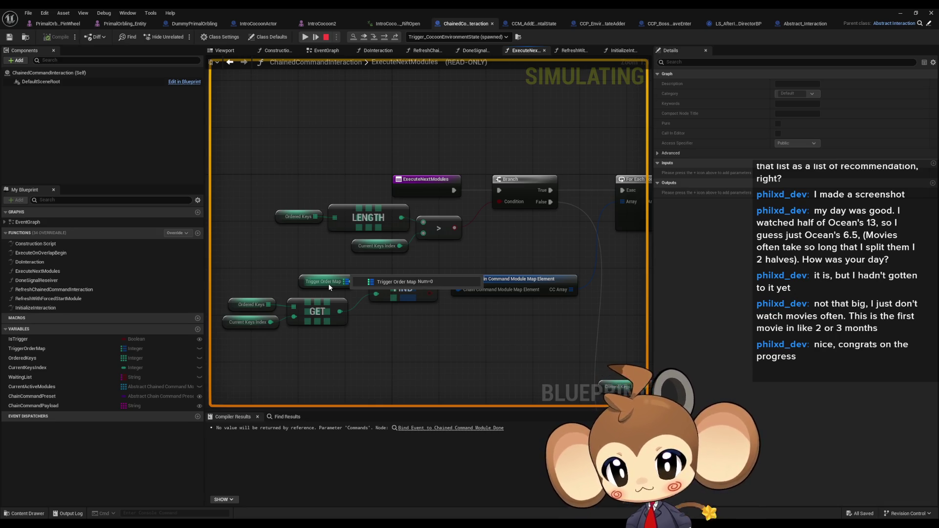
pyautogui.click(326, 37)
pyautogui.doubleClick(488, 8)
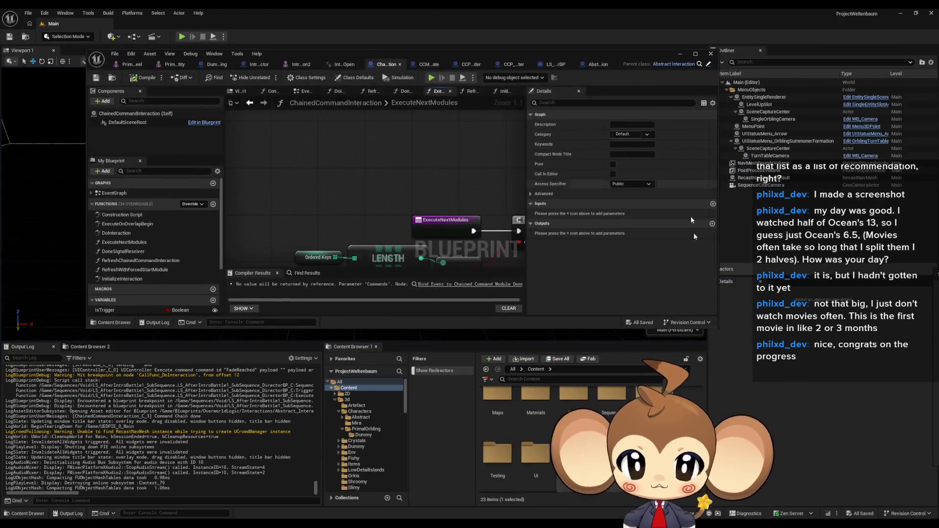
# Load VoidLevel from the Maps folder and inspect the Trigger_CocoonEnvironmentState actor's properties.
pyautogui.moveTo(614, 55); pyautogui.dragTo(465, 17)
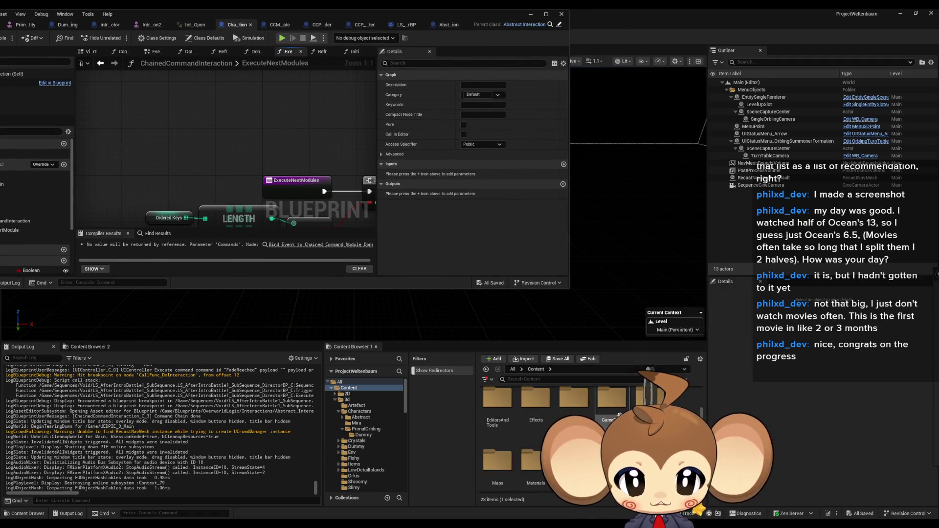
pyautogui.doubleClick(508, 457)
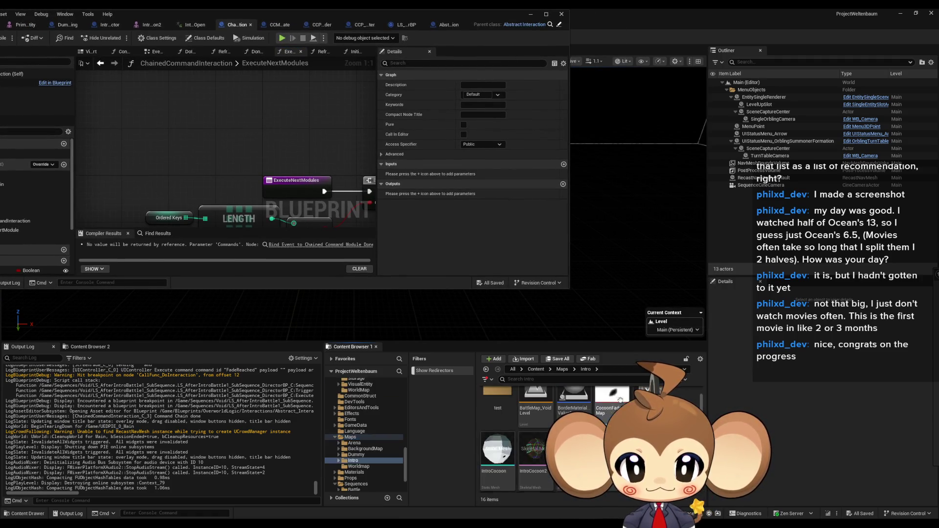
pyautogui.doubleClick(611, 408)
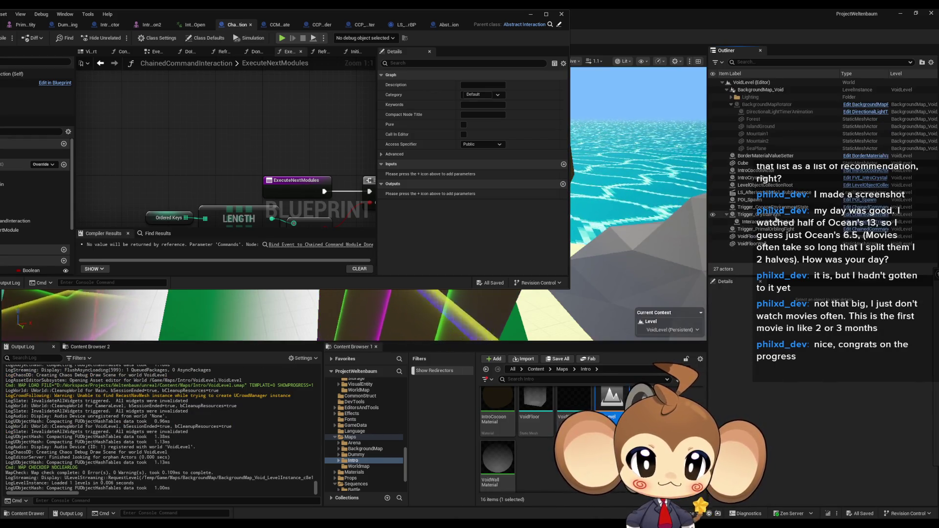
pyautogui.click(785, 208)
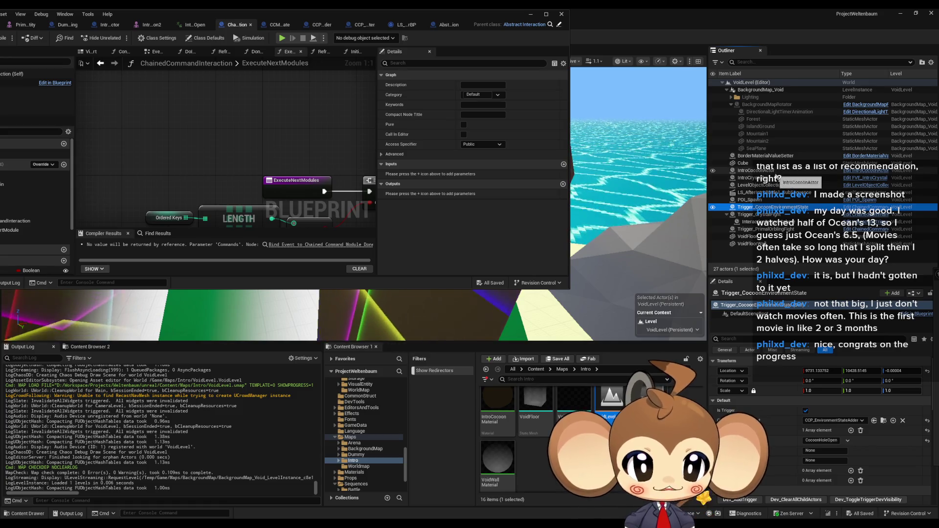
pyautogui.click(767, 186)
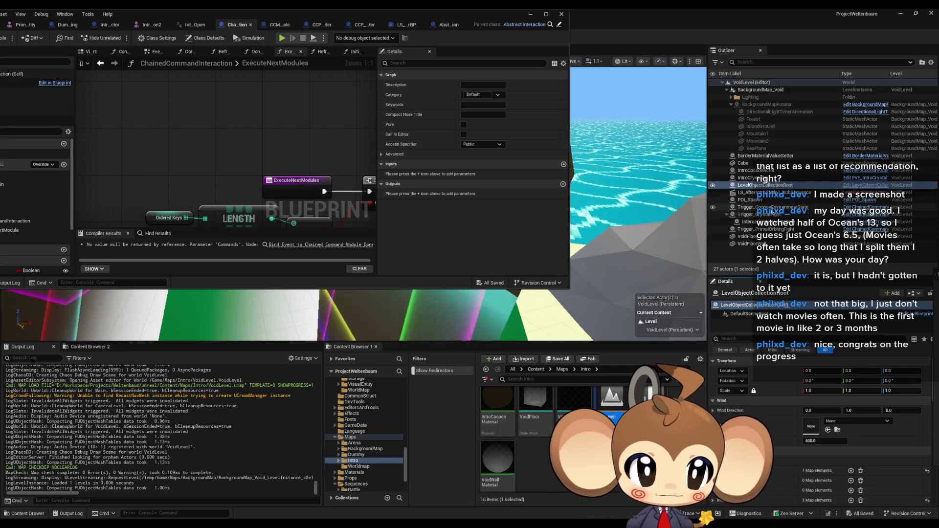
pyautogui.click(773, 207)
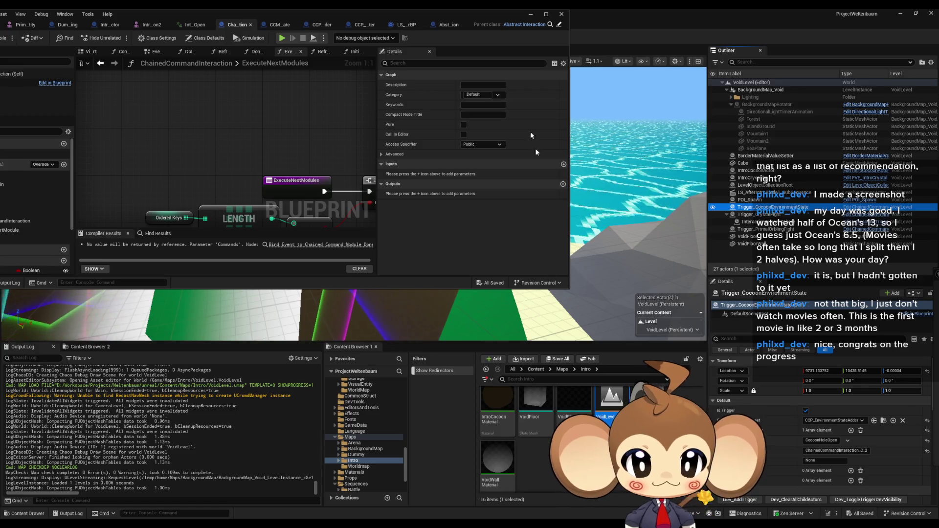
# Save the VoidLevel changes with the Blueprint window moved aside.
pyautogui.moveTo(432, 27)
pyautogui.mouseDown()
pyautogui.moveTo(254, 227)
pyautogui.moveTo(156, 272)
pyautogui.moveTo(435, 213)
pyautogui.mouseUp()
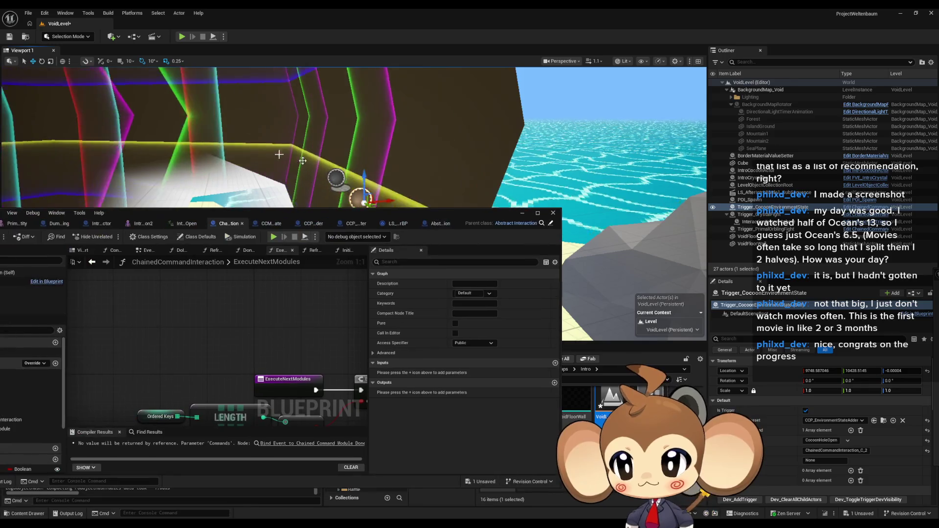
pyautogui.click(12, 41)
pyautogui.moveTo(322, 204)
pyautogui.mouseDown()
pyautogui.moveTo(468, 70)
pyautogui.moveTo(458, 69)
pyautogui.mouseUp()
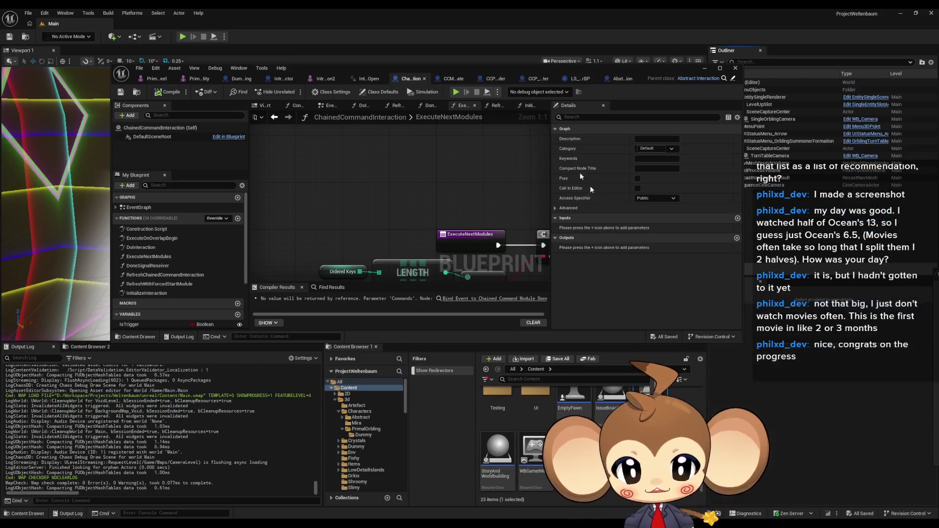
# Play-test the battle in Main with the Blueprint editor hidden, then stop the session.
pyautogui.click(454, 94)
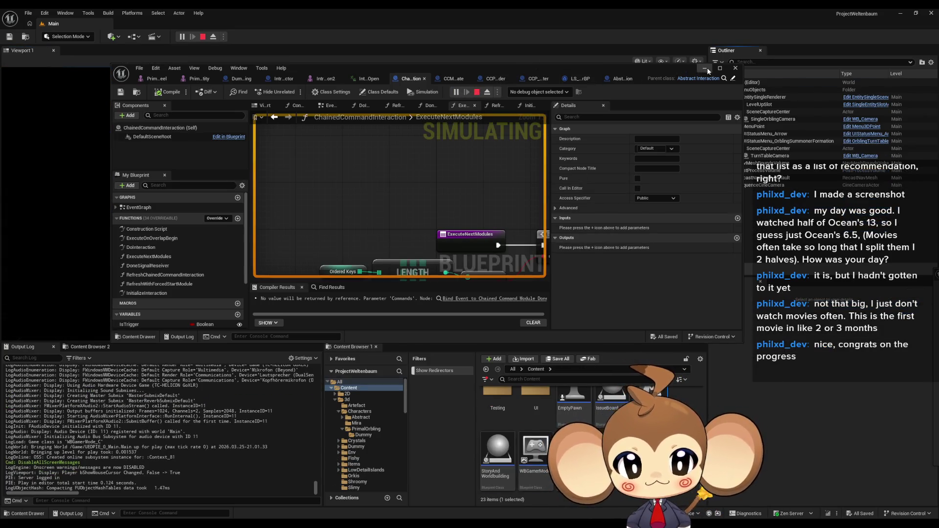
pyautogui.click(705, 69)
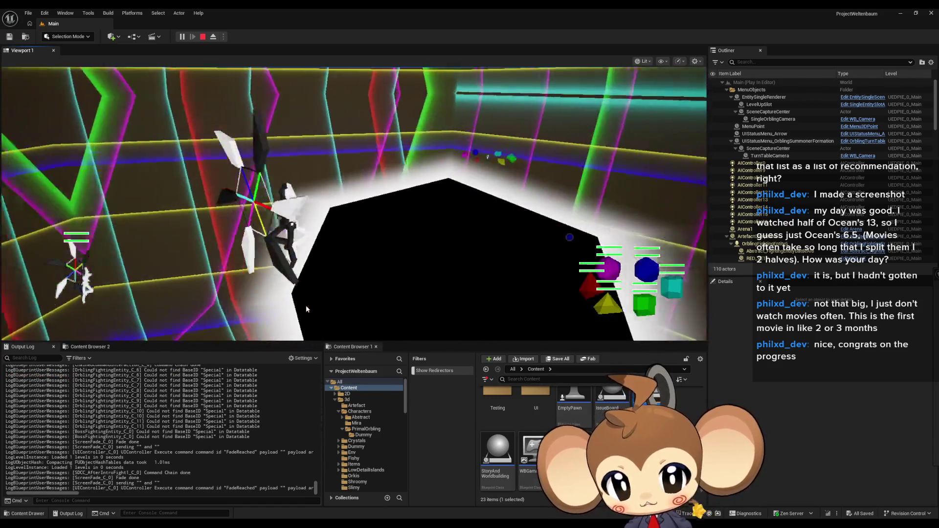
pyautogui.click(203, 37)
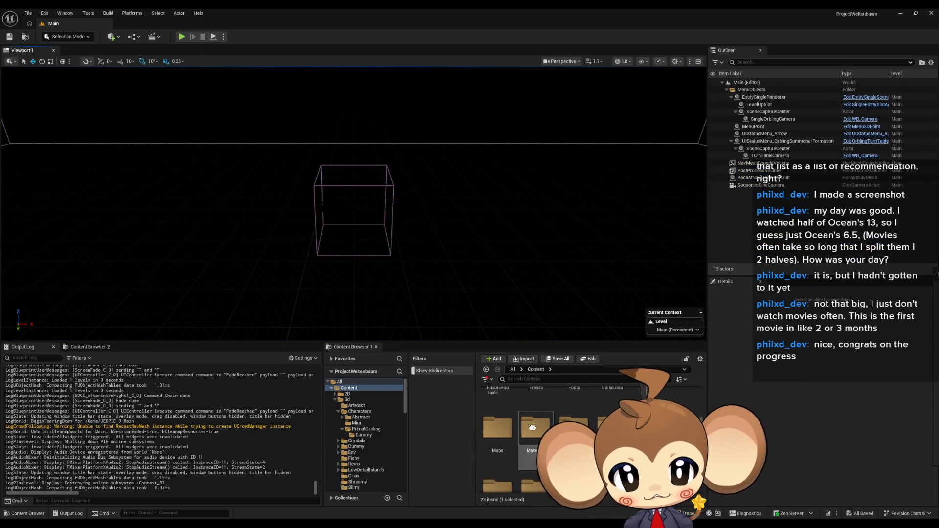
# Open the Arena_CameraMap level from the Maps > Arena folder.
pyautogui.doubleClick(496, 430)
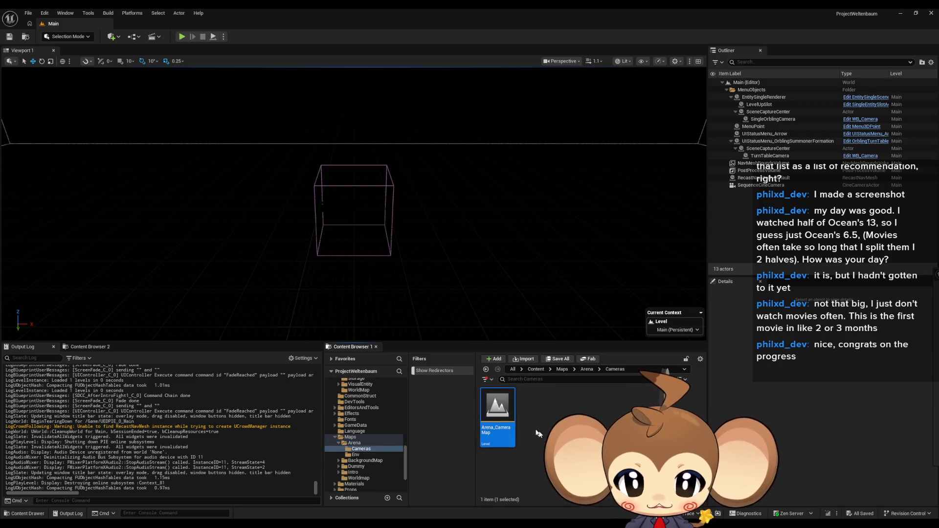
pyautogui.click(562, 369)
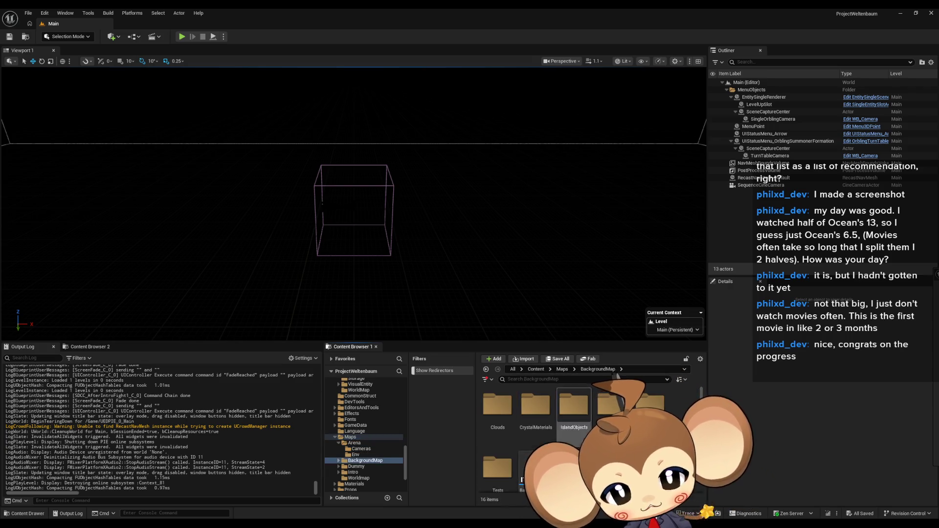
pyautogui.scroll(-2, 587, 440)
pyautogui.scroll(-2, 587, 441)
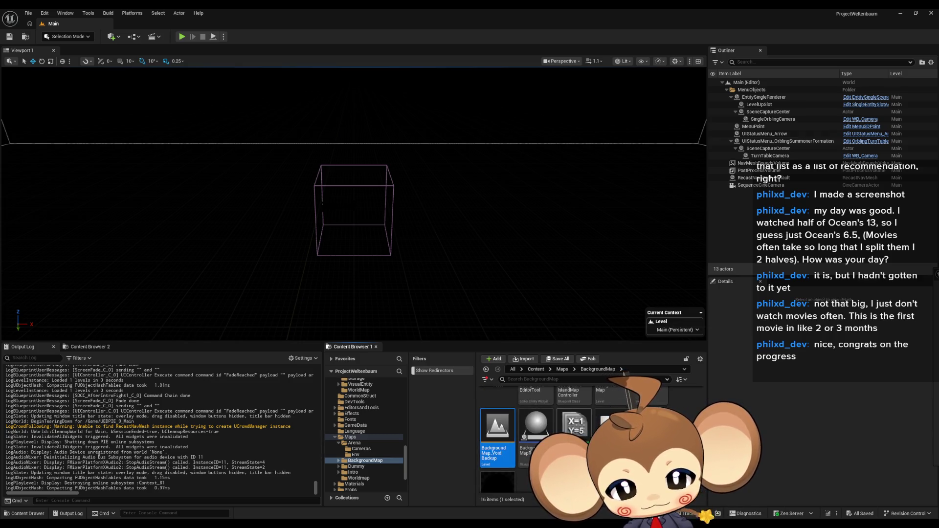
pyautogui.scroll(2, 587, 440)
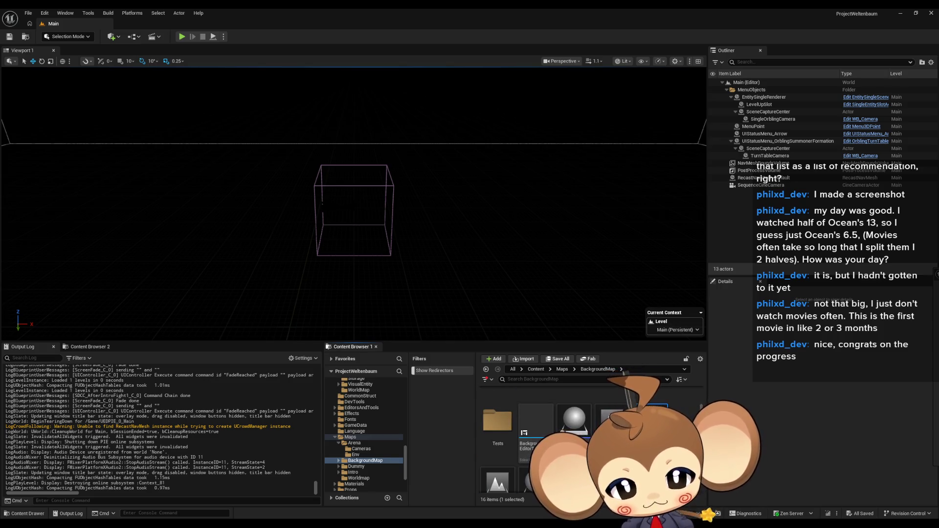
pyautogui.scroll(2, 587, 431)
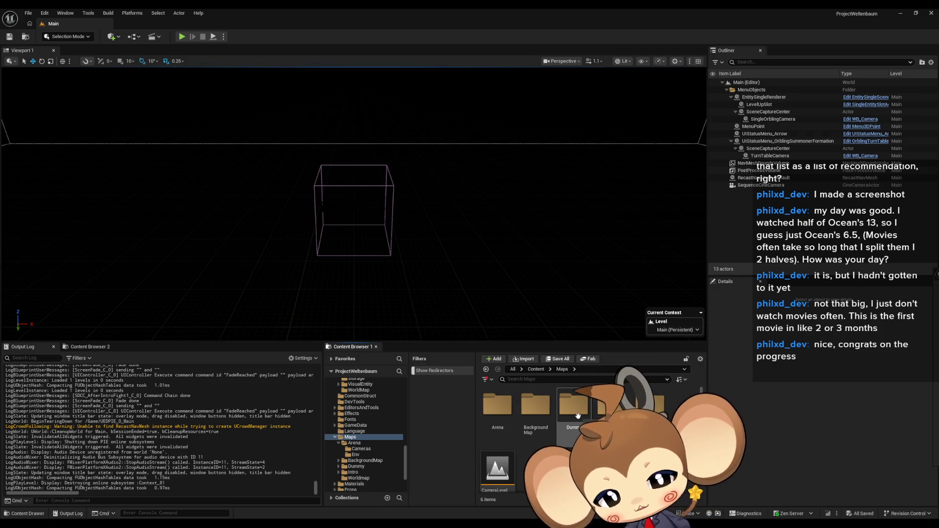
pyautogui.doubleClick(507, 413)
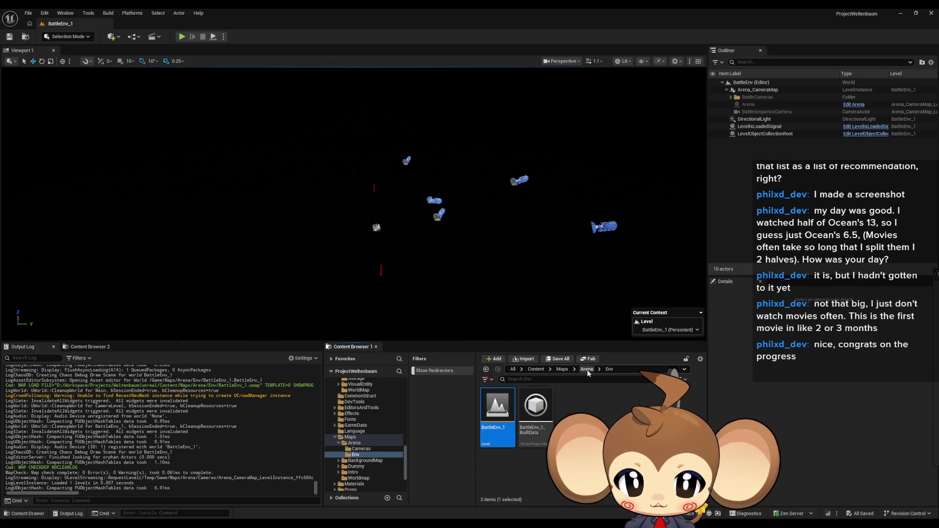
pyautogui.doubleClick(494, 419)
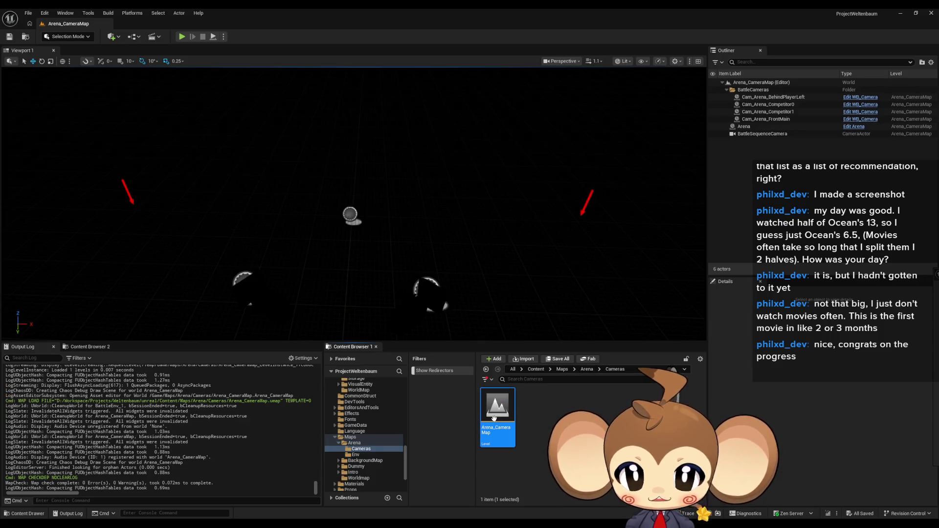
# Open BattleMap_VoidLevel from the Maps > Intro folder.
pyautogui.click(587, 370)
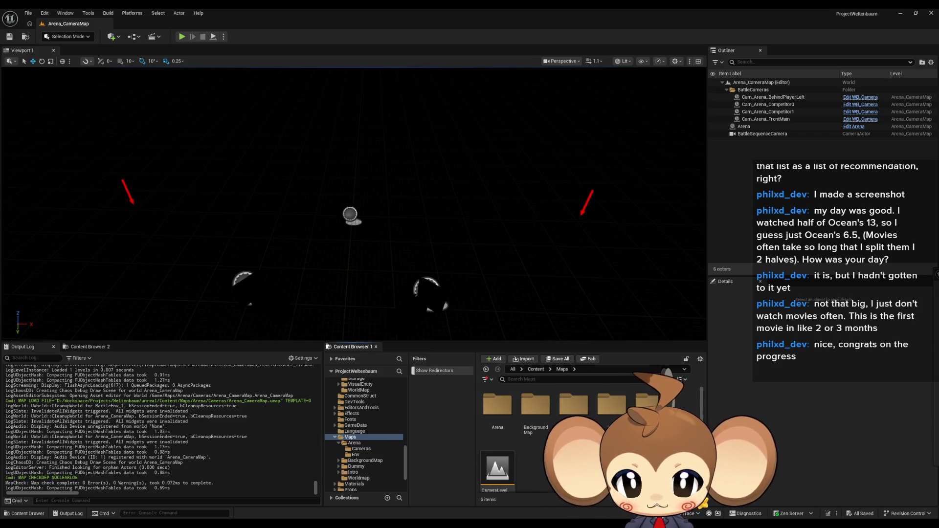
pyautogui.scroll(-1, 587, 430)
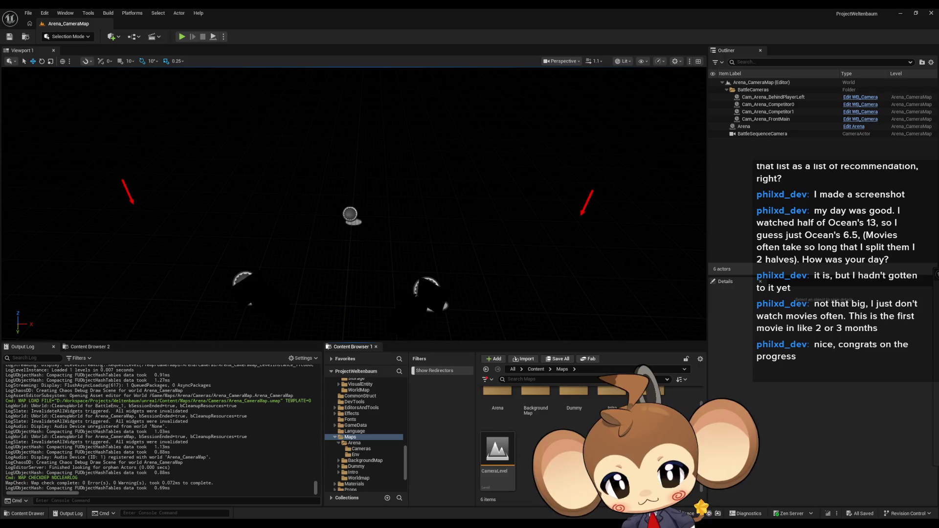
pyautogui.scroll(1, 549, 439)
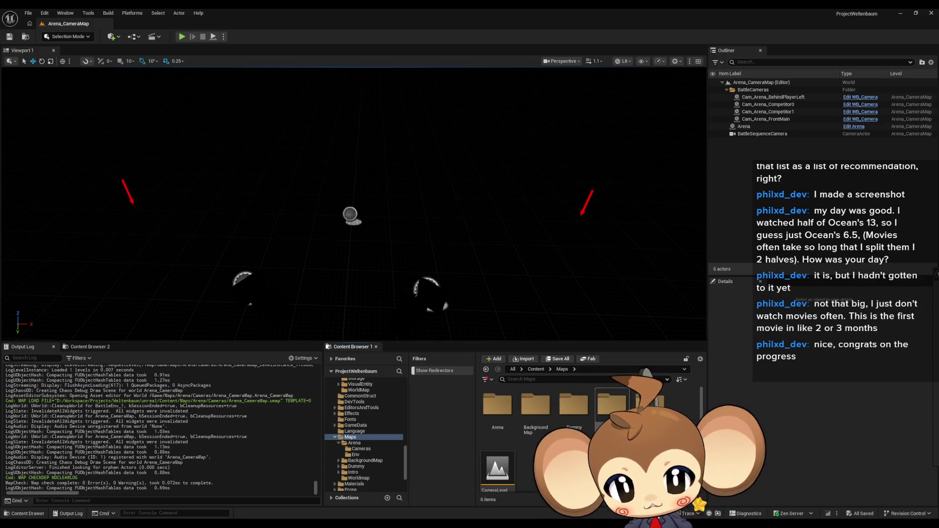
pyautogui.doubleClick(611, 406)
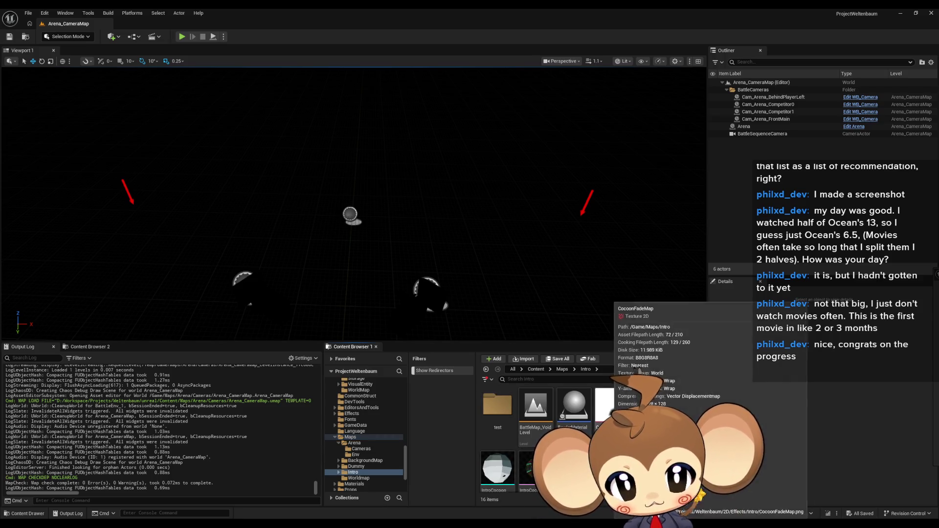
pyautogui.doubleClick(531, 413)
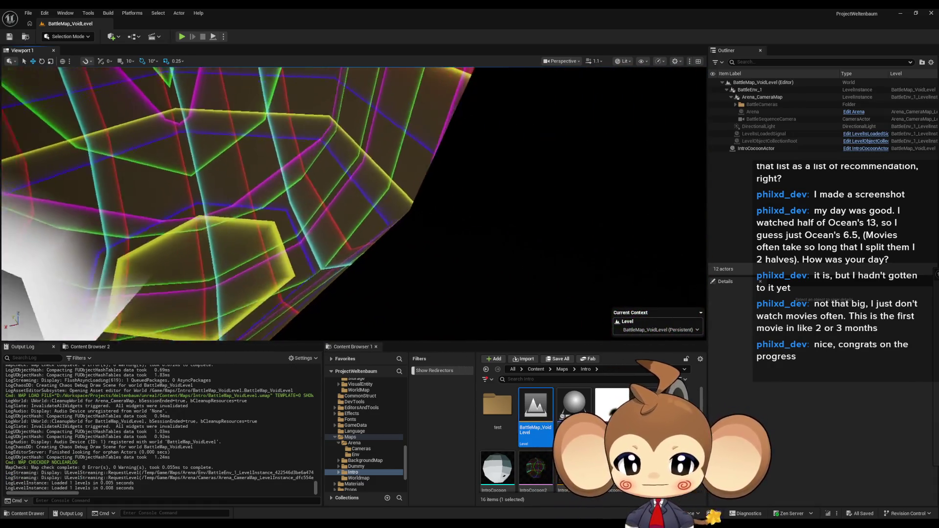
# Place a BackgroundMap_Void level instance in BattleMap_VoidLevel at location 0, 0, 0.
pyautogui.click(562, 369)
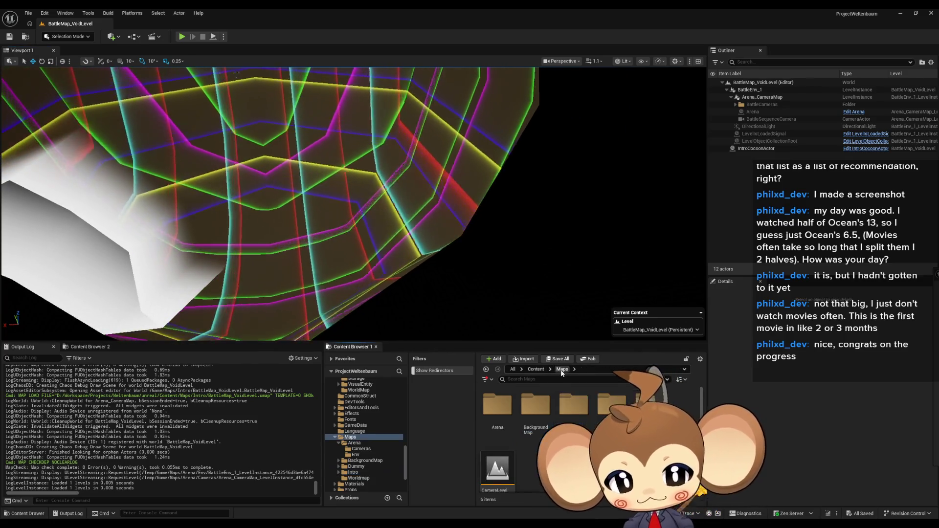
pyautogui.doubleClick(535, 405)
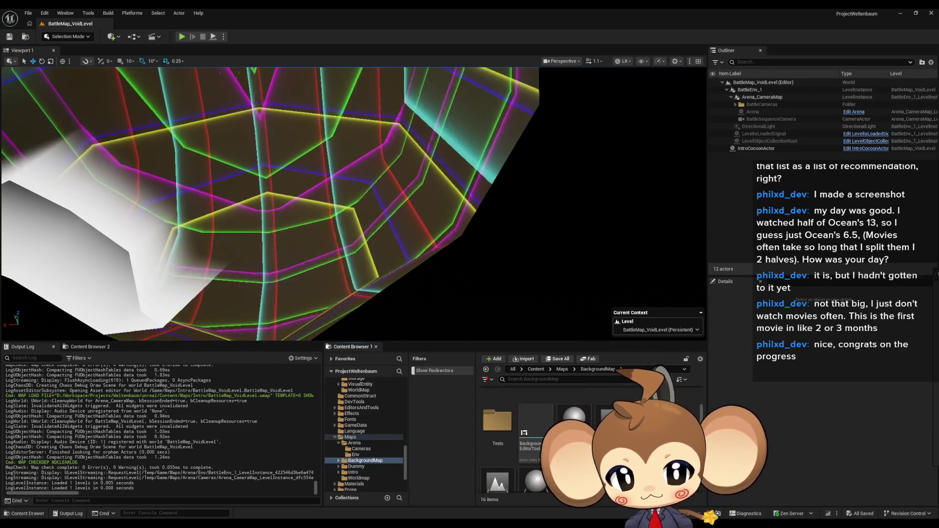
pyautogui.moveTo(498, 481); pyautogui.dragTo(577, 316)
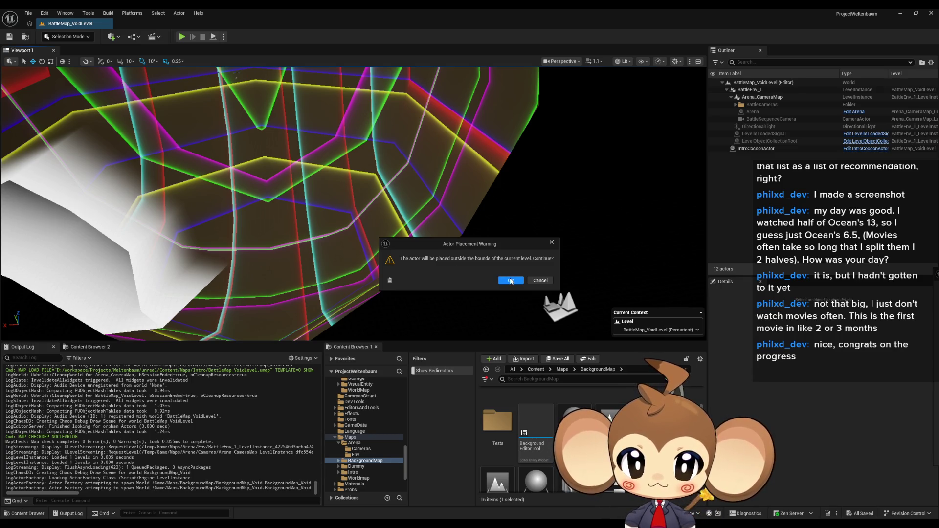
pyautogui.click(552, 242)
pyautogui.scroll(2, 354, 204)
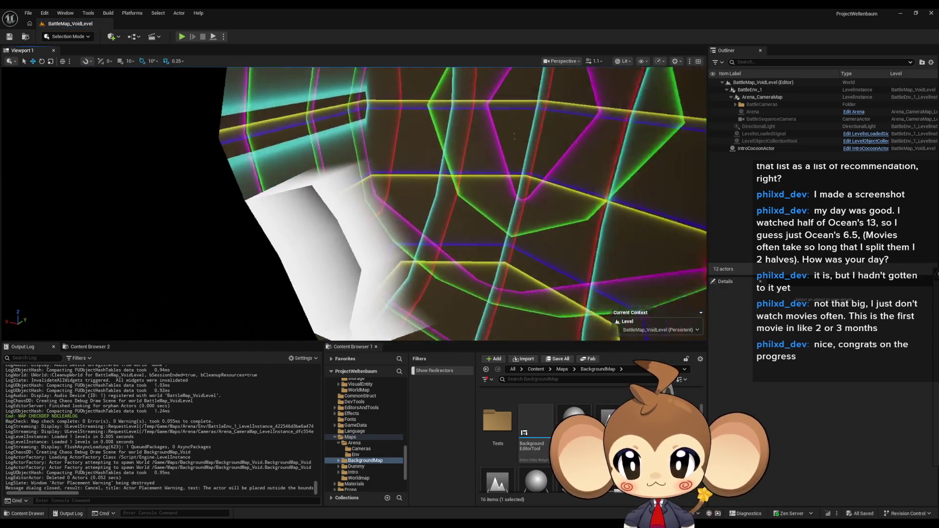
pyautogui.scroll(2, 354, 204)
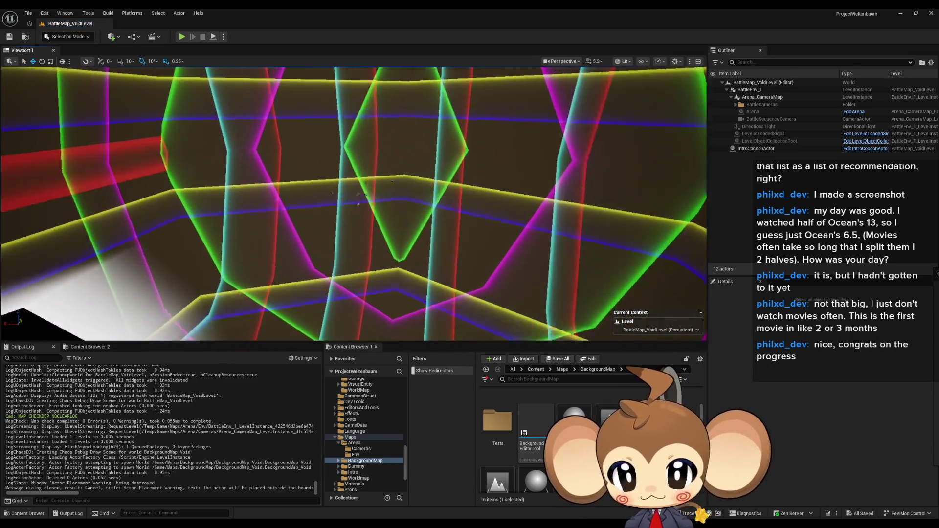
pyautogui.moveTo(609, 418); pyautogui.dragTo(479, 321)
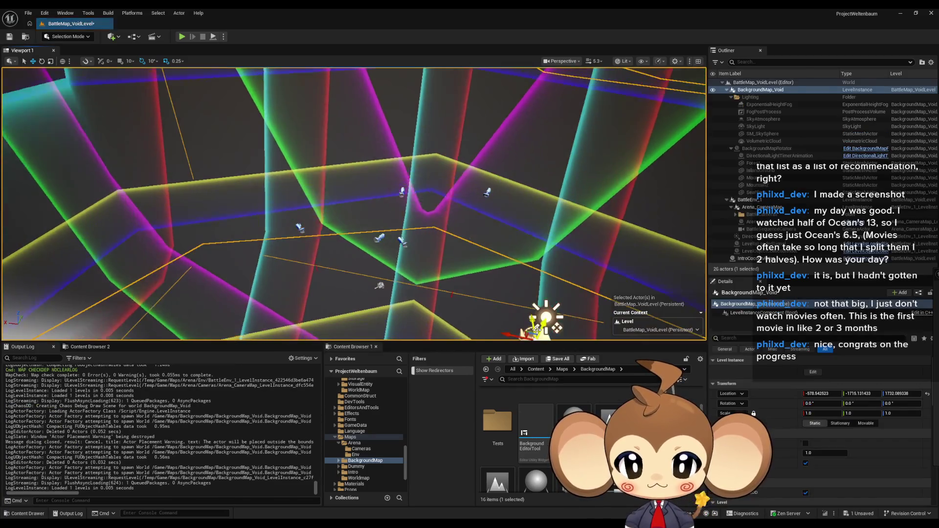
pyautogui.press('f')
pyautogui.hotkey('ctrl', 'z')
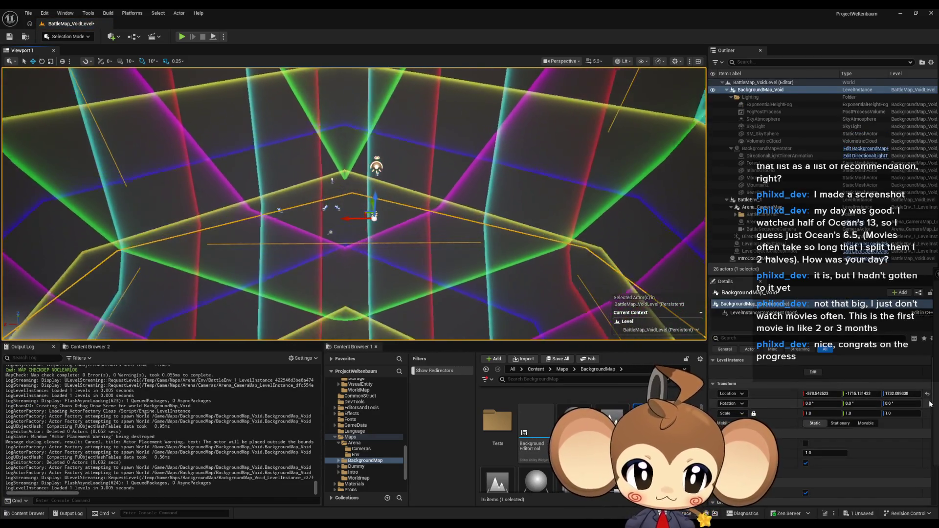
pyautogui.moveTo(602, 265); pyautogui.dragTo(538, 299)
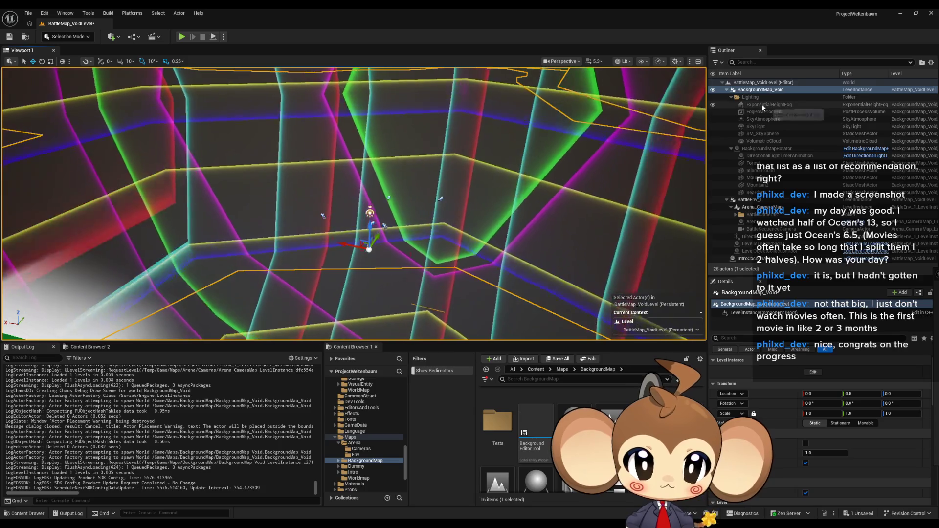
# Delete the BackgroundMap_Void instance from the Outliner, keeping its original name.
pyautogui.click(763, 91)
pyautogui.click(764, 91)
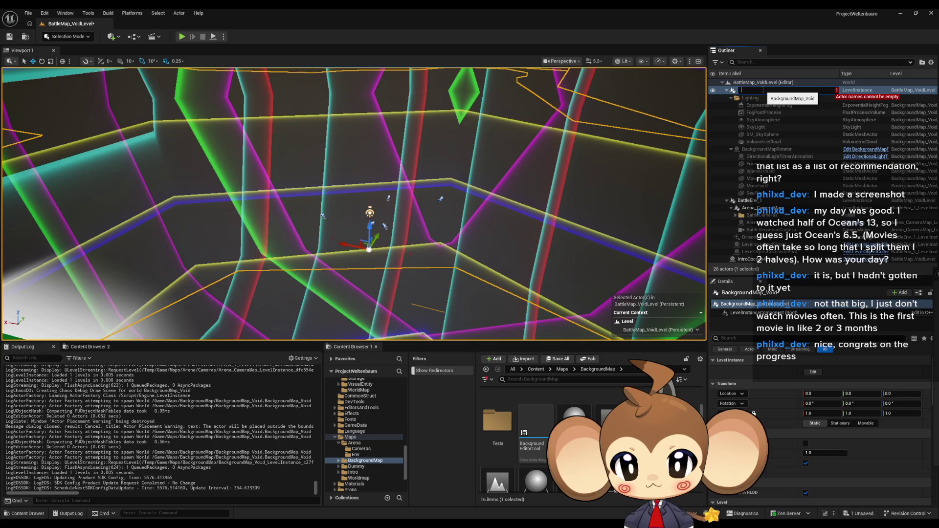
pyautogui.press('Escape')
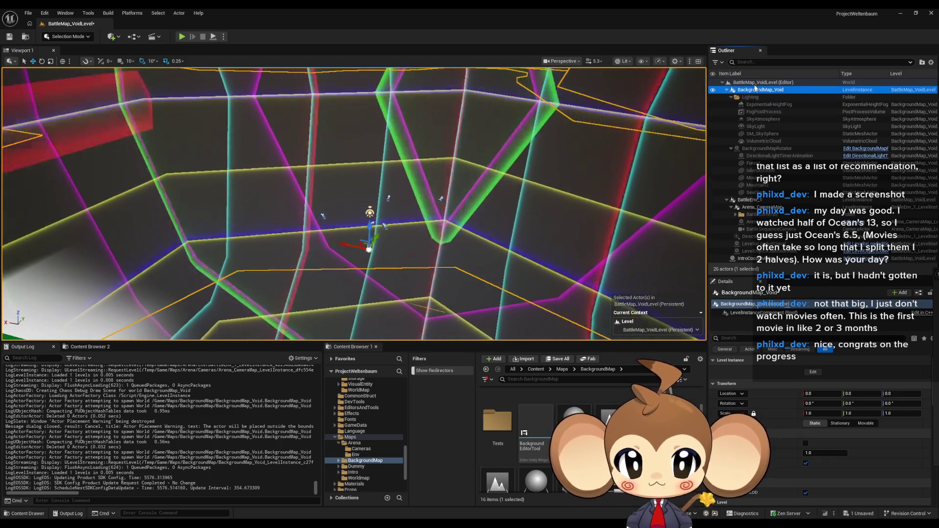
pyautogui.press('Delete')
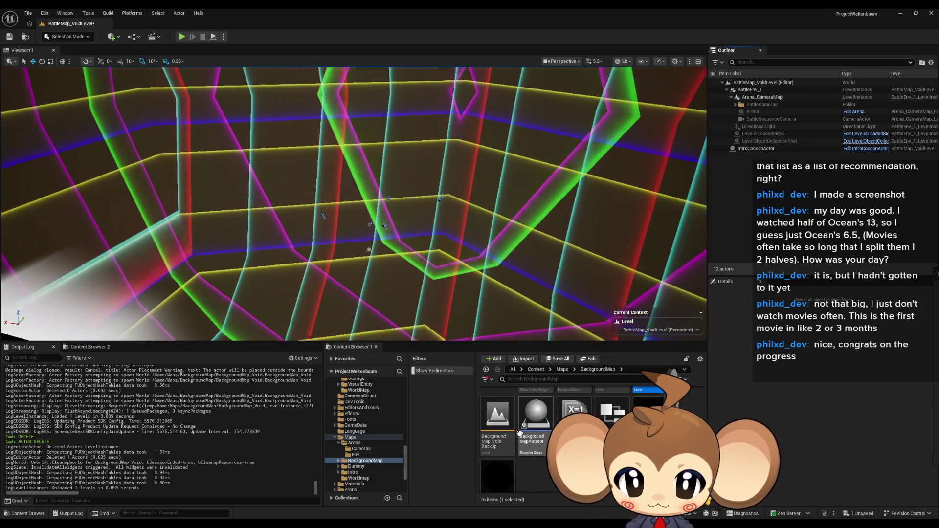
# Open VoidLevel from the Intro maps, discarding the BattleMap_VoidLevel changes.
pyautogui.scroll(2, 520, 432)
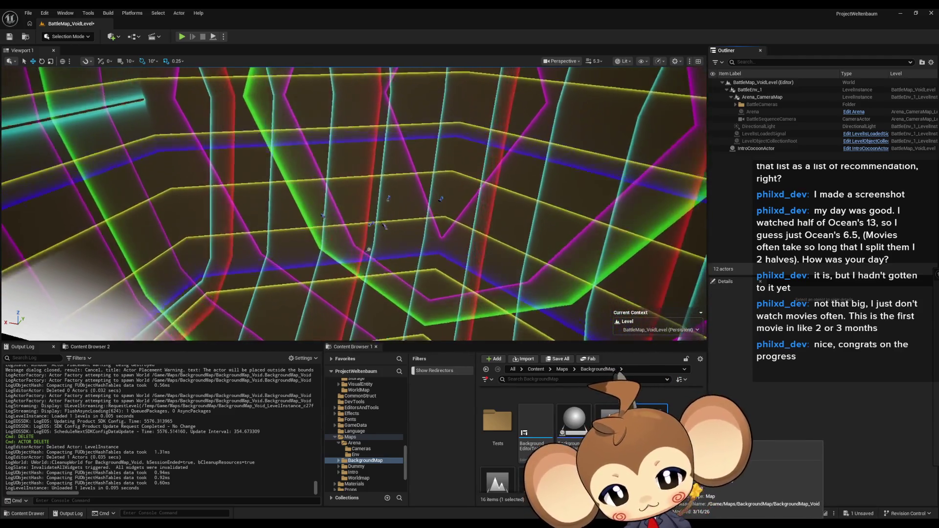
pyautogui.click(562, 370)
pyautogui.doubleClick(614, 403)
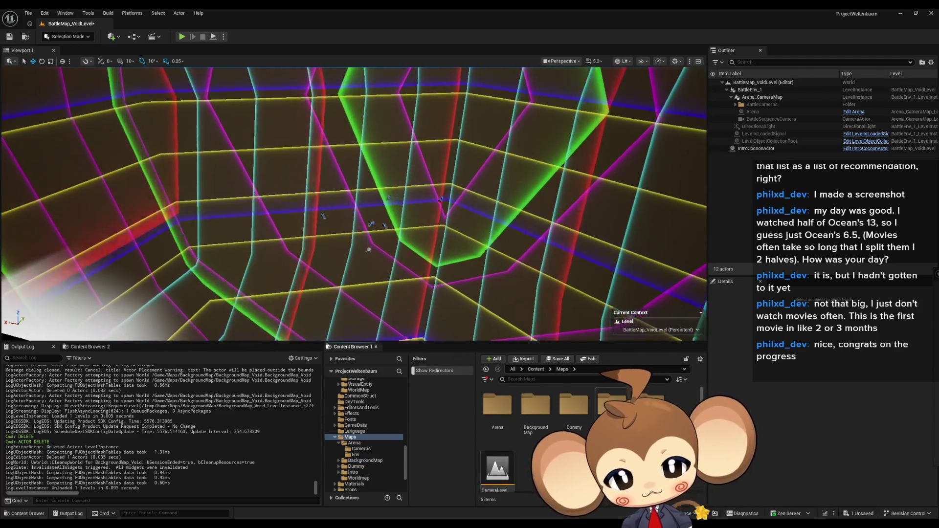
pyautogui.scroll(-1, 571, 428)
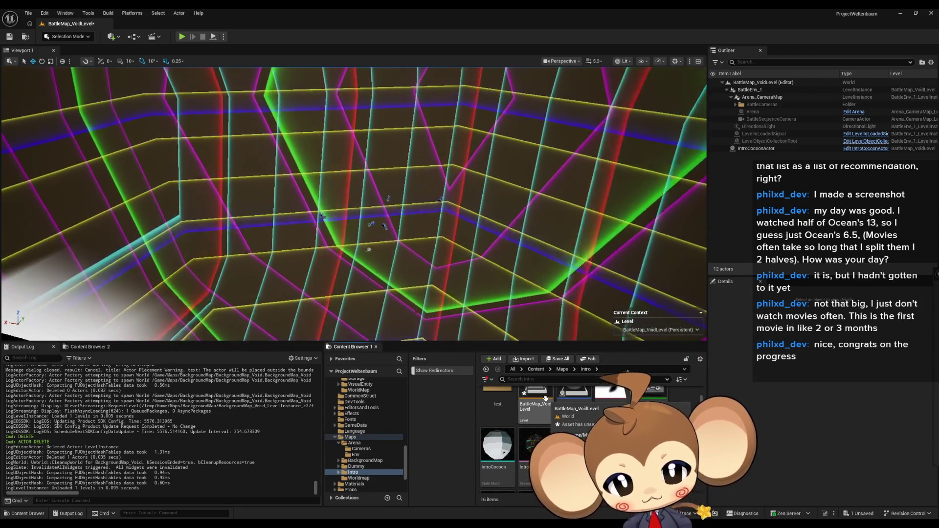
pyautogui.scroll(-1, 583, 427)
pyautogui.click(583, 427)
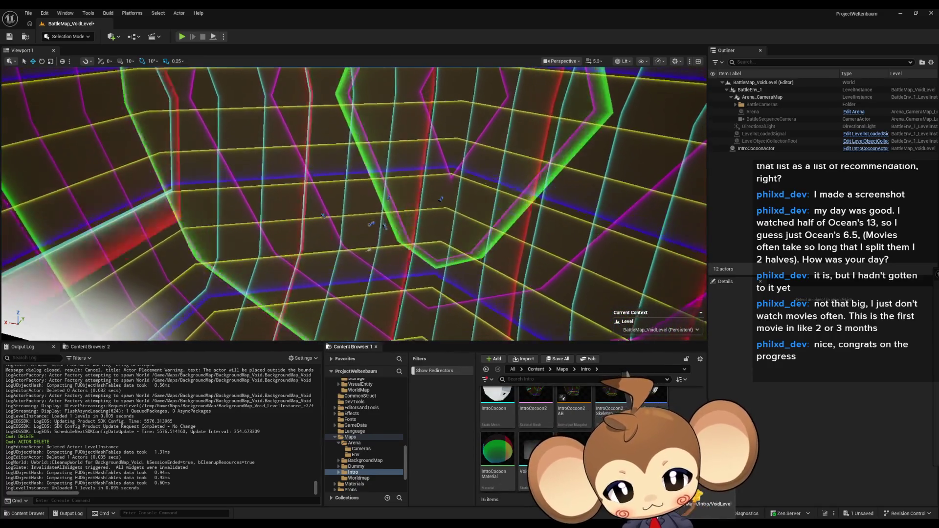
pyautogui.hotkey('ctrl', 'shift', 's')
pyautogui.click(534, 351)
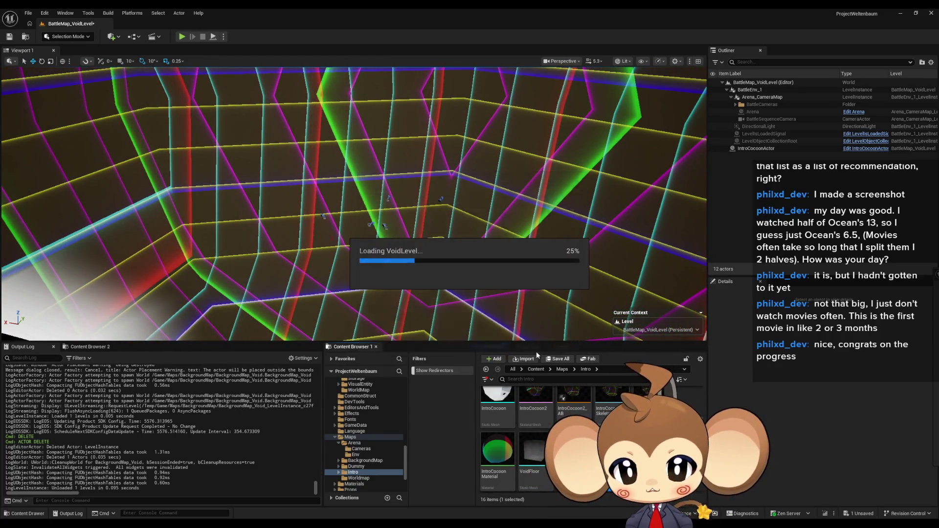
# Inspect the BackgroundMap_Void instance and Lighting actors in VoidLevel.
pyautogui.moveTo(576, 243); pyautogui.dragTo(597, 250)
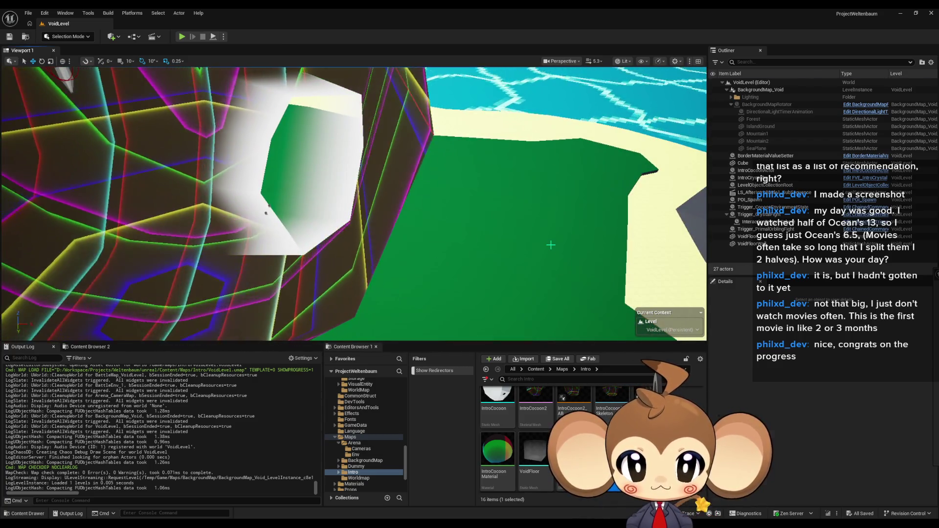
pyautogui.click(551, 244)
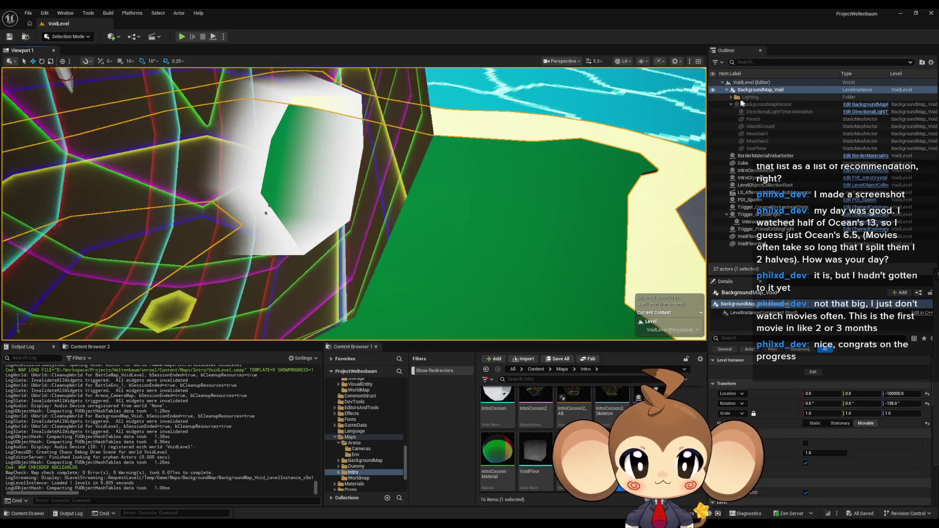
pyautogui.click(731, 98)
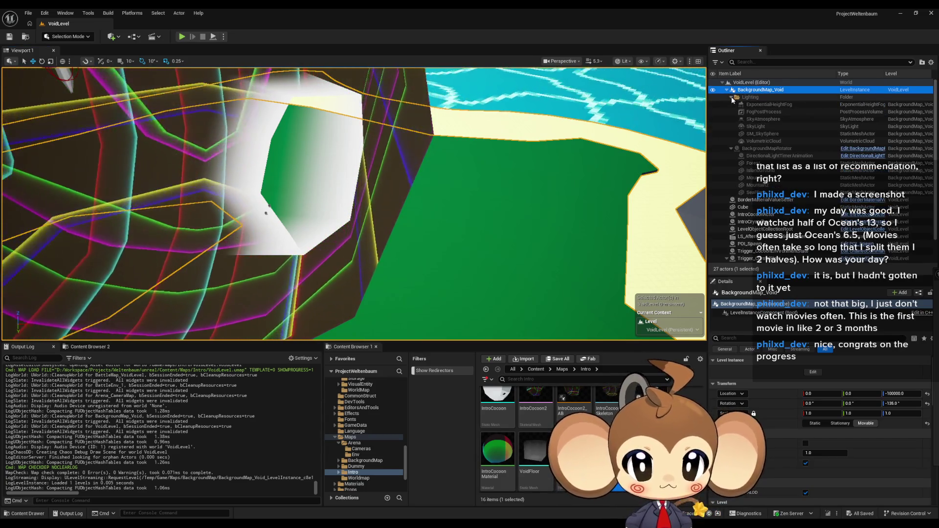
pyautogui.click(731, 97)
pyautogui.moveTo(695, 123); pyautogui.dragTo(563, 174)
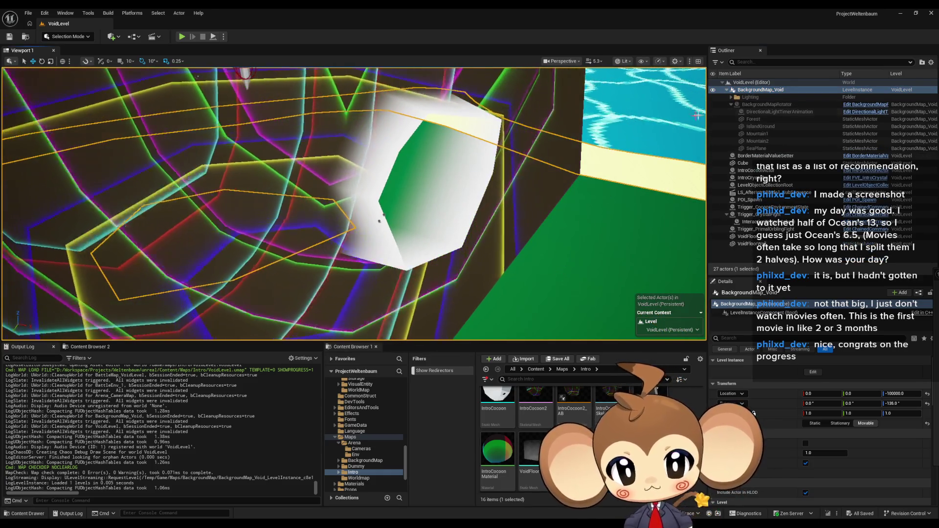
pyautogui.click(753, 97)
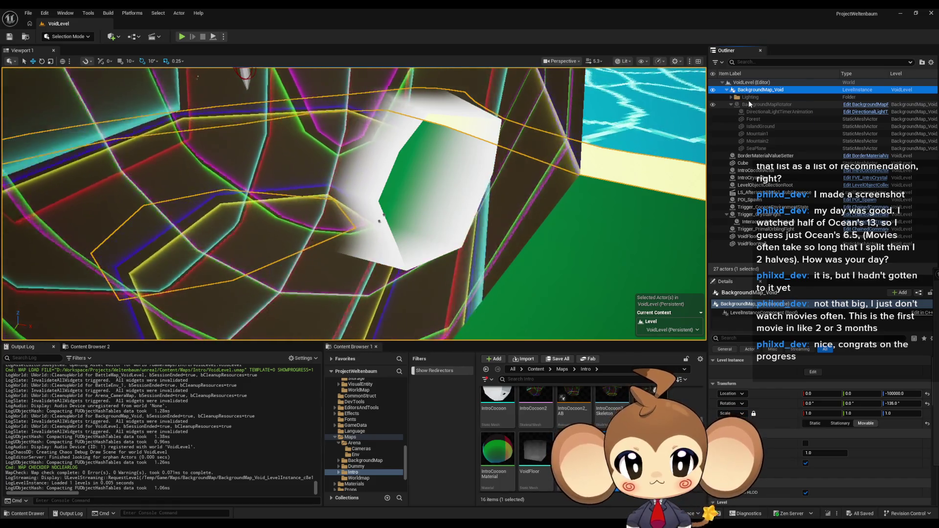
# Duplicate VoidLevel as VoidLevel1 and save the new map.
pyautogui.scroll(-2, 587, 455)
pyautogui.click(587, 454)
pyautogui.click(606, 399)
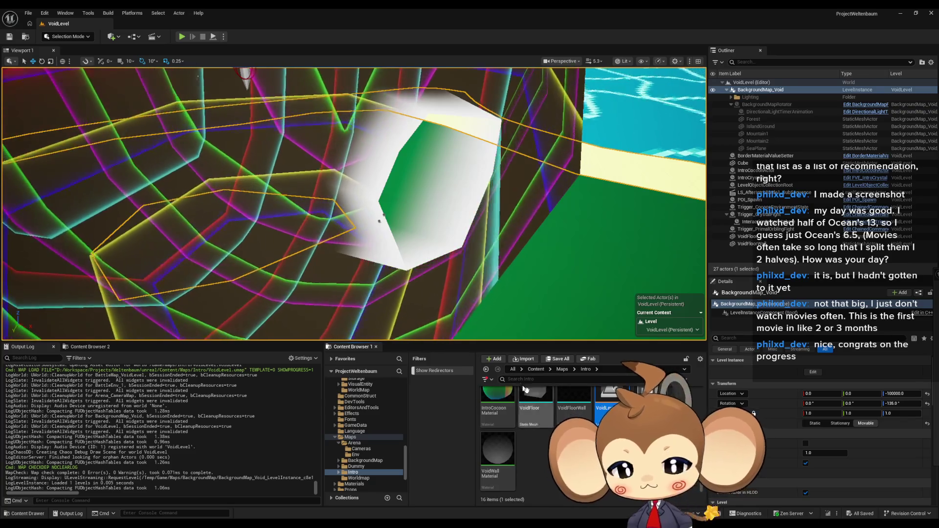
pyautogui.hotkey('ctrl', 'd')
pyautogui.press('Return')
pyautogui.hotkey('ctrl', 'shift', 's')
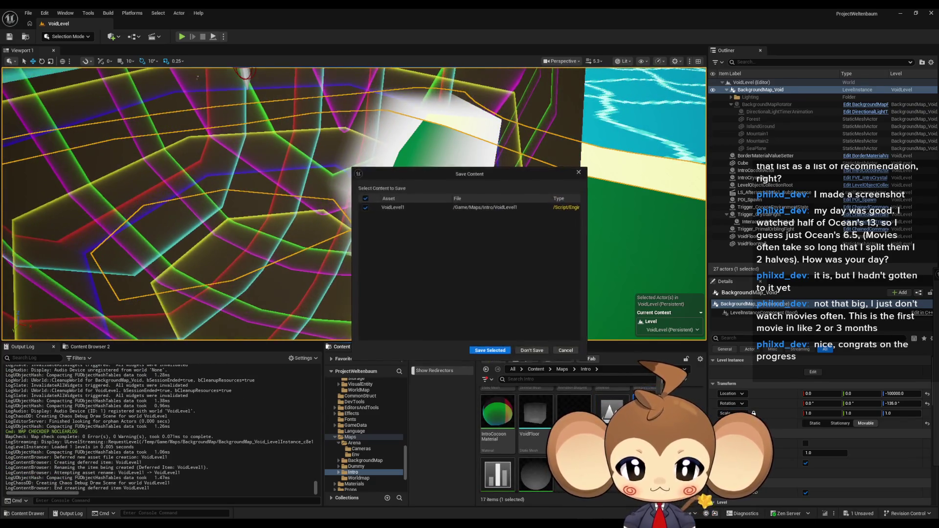
# Confirm saving VoidLevel1, then delete and restore its BackgroundMap_Void instance.
pyautogui.click(490, 351)
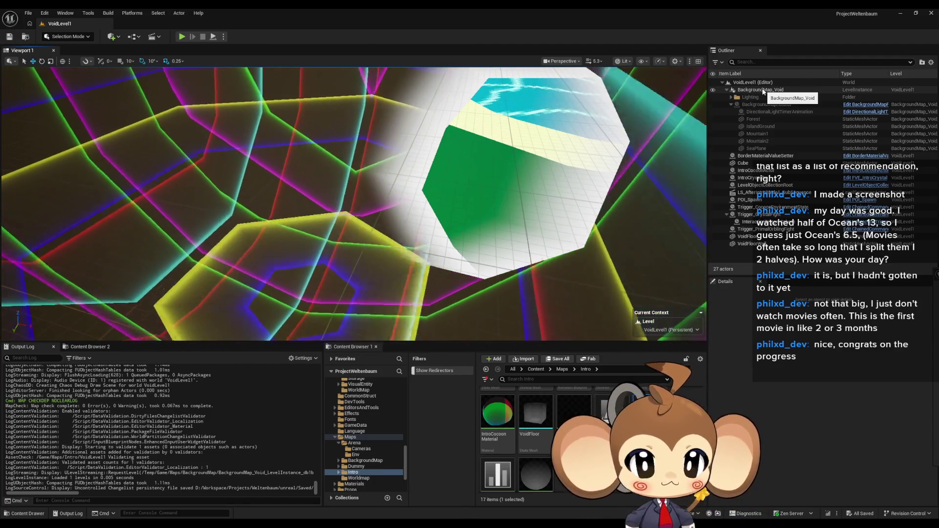
pyautogui.click(763, 91)
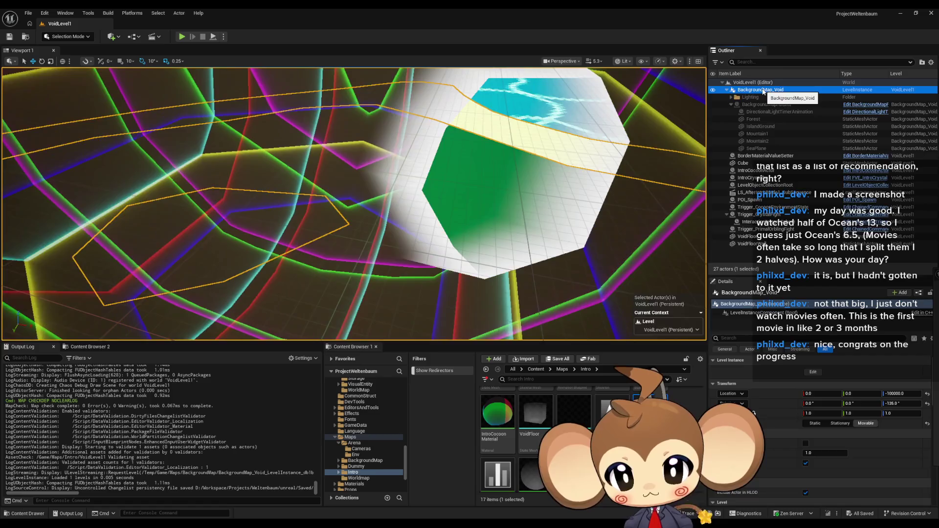
pyautogui.press('Delete')
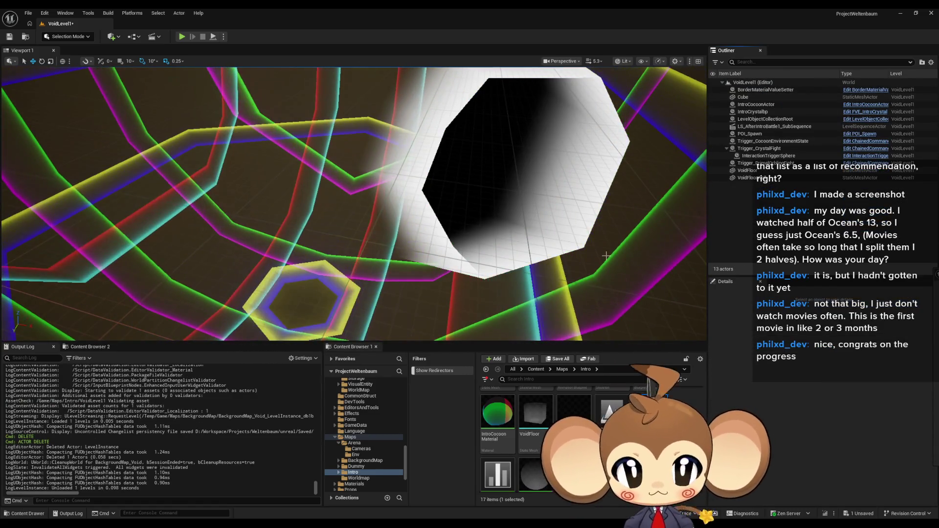
pyautogui.hotkey('ctrl', 'z')
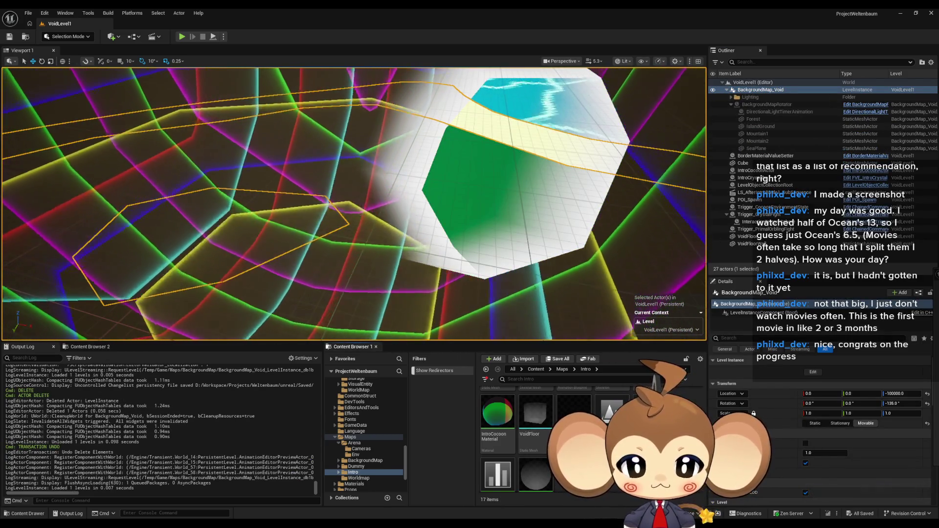
# Dismiss the unable-to-delete warning and open BattleMap_VoidLevel.
pyautogui.click(648, 400)
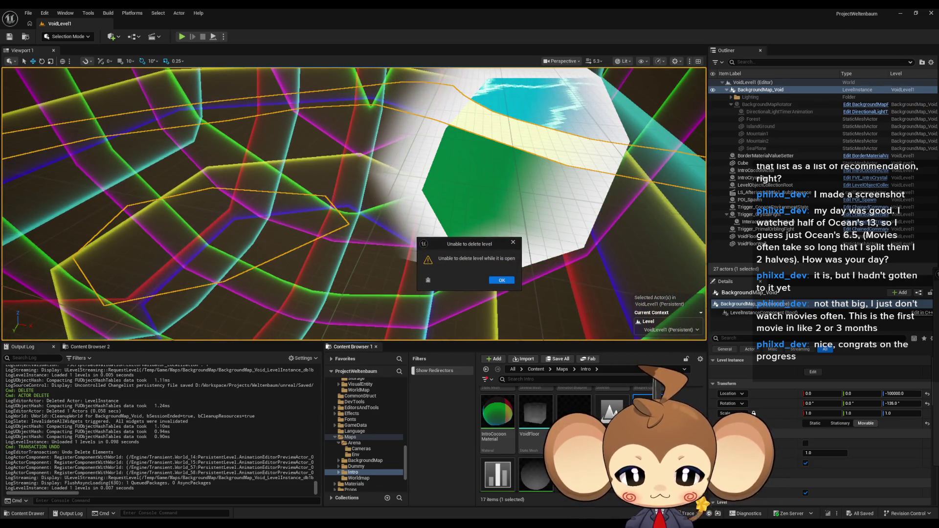
pyautogui.click(513, 243)
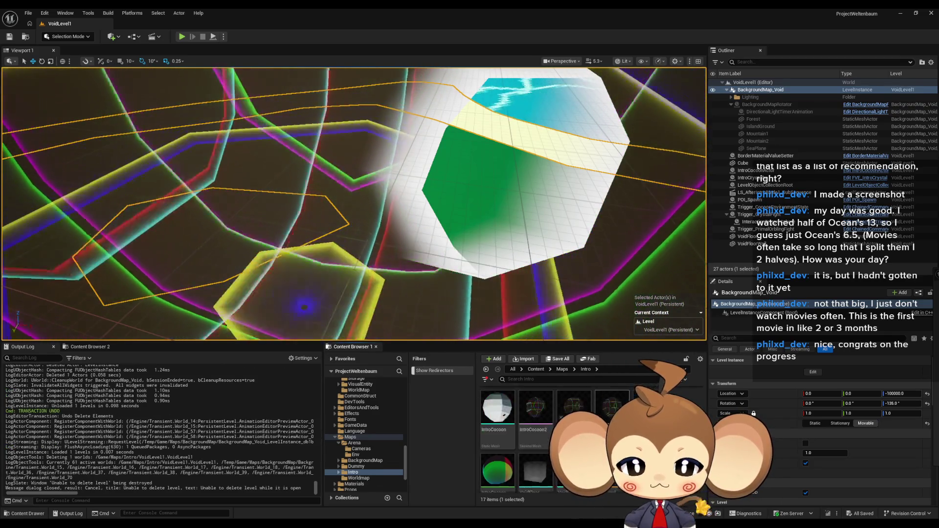
pyautogui.scroll(3, 534, 405)
pyautogui.doubleClick(534, 405)
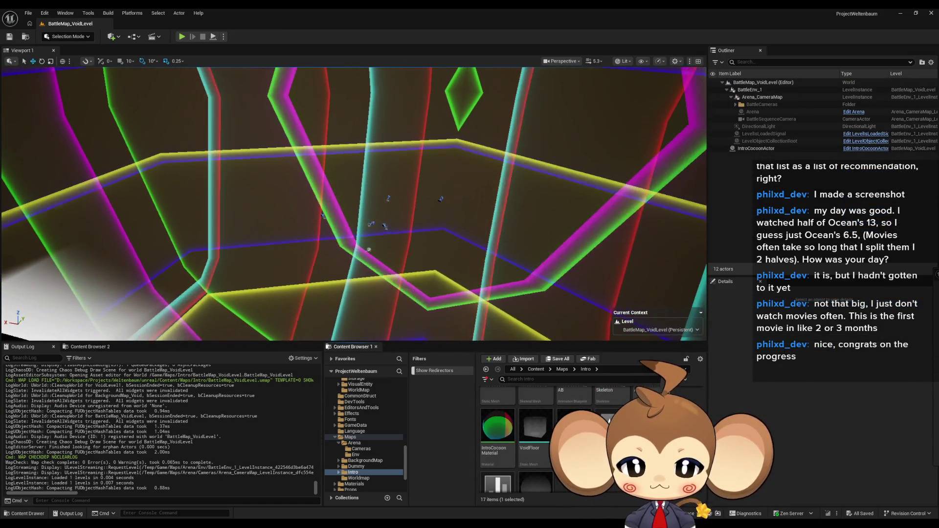
# Delete the VoidLevel1 map asset and select BackgroundMap_Void in Maps > BackgroundMap.
pyautogui.press('Delete')
pyautogui.click(443, 387)
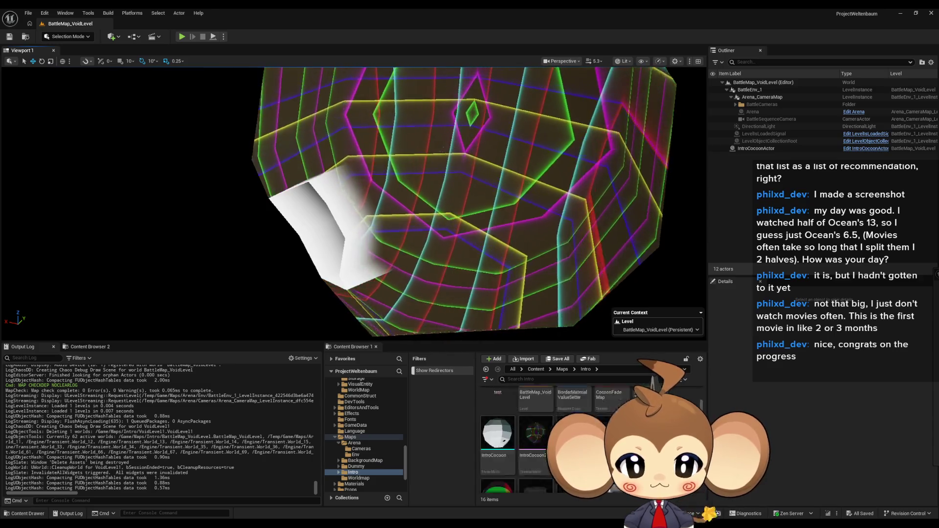
pyautogui.click(562, 369)
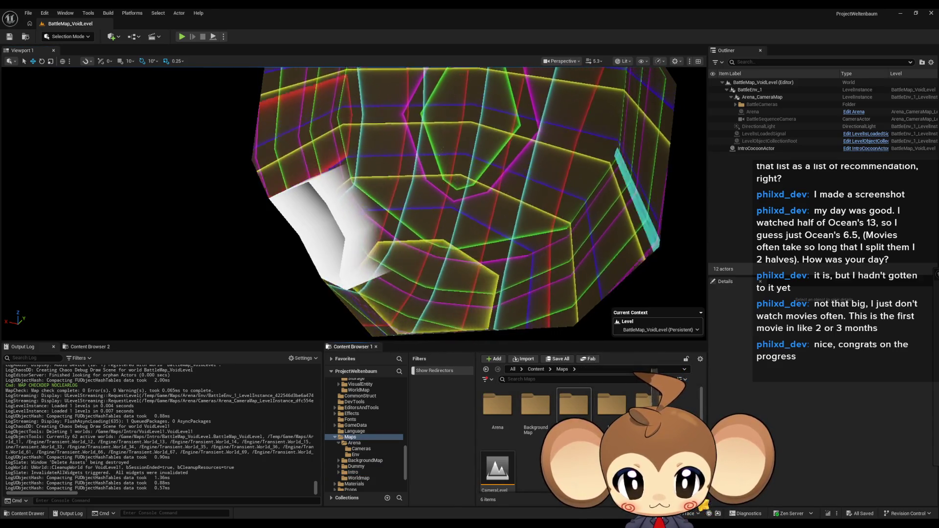
pyautogui.doubleClick(535, 405)
pyautogui.click(648, 403)
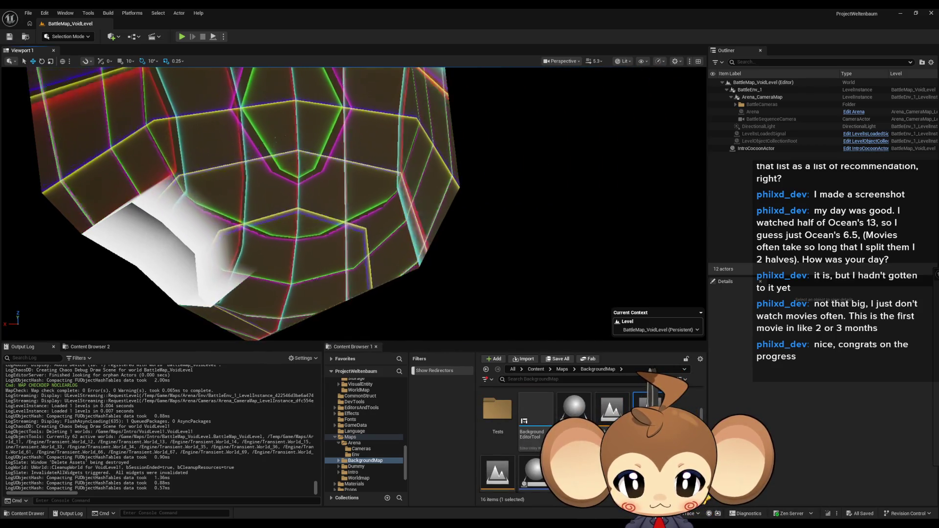
# Place BackgroundMap_Void in the battle level and reset its location to 0, 0, 0.
pyautogui.moveTo(648, 404); pyautogui.dragTo(566, 230)
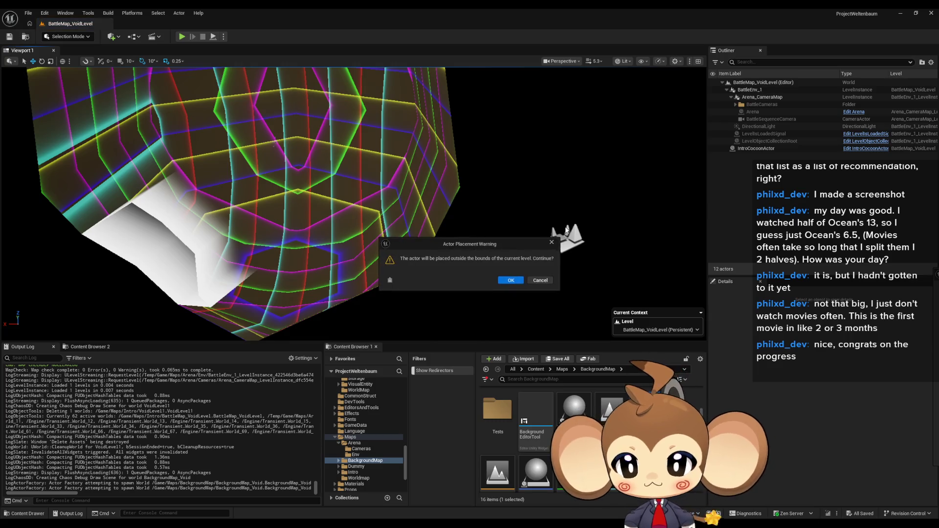
pyautogui.click(541, 280)
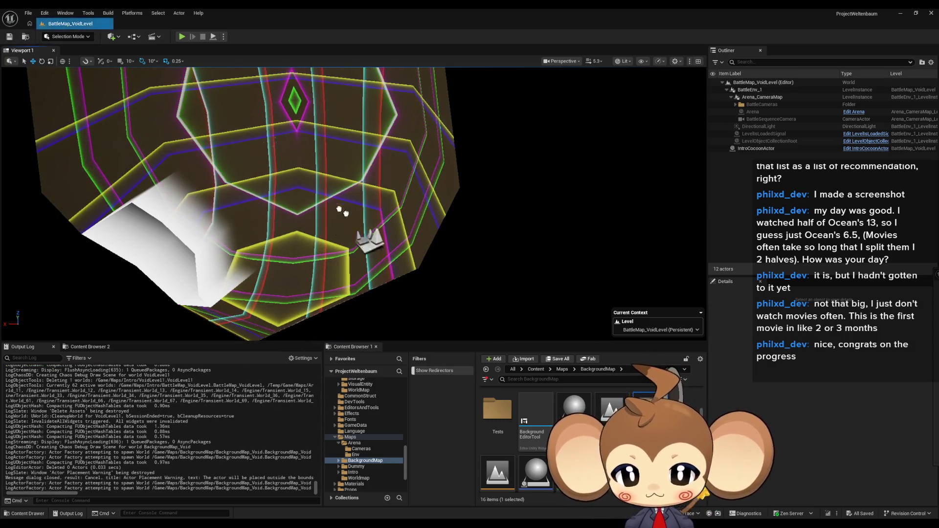
pyautogui.click(313, 199)
pyautogui.click(541, 280)
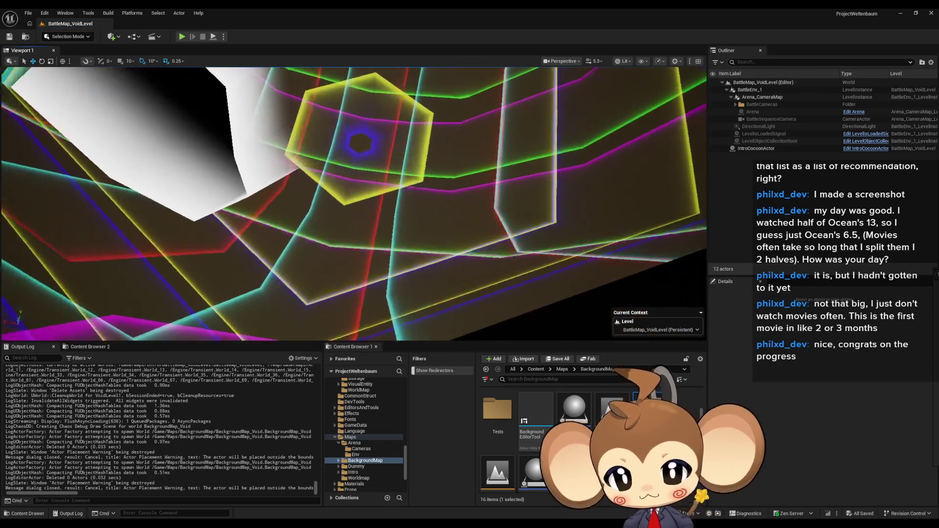
pyautogui.moveTo(650, 410); pyautogui.dragTo(471, 177)
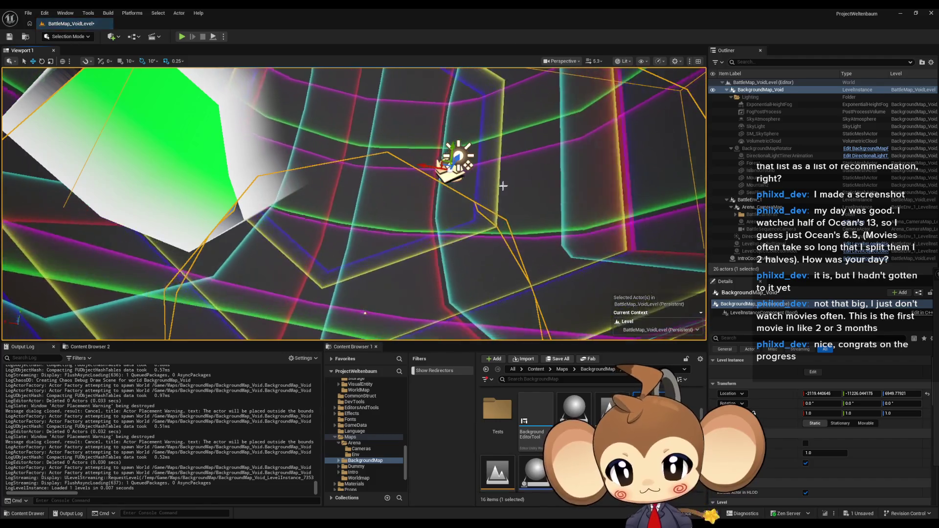
pyautogui.press('f')
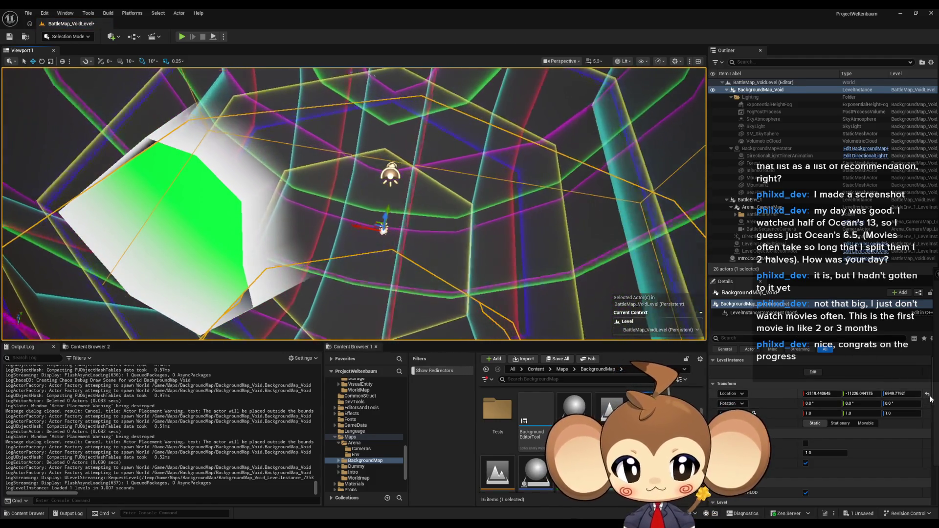
pyautogui.click(927, 393)
pyautogui.press('f')
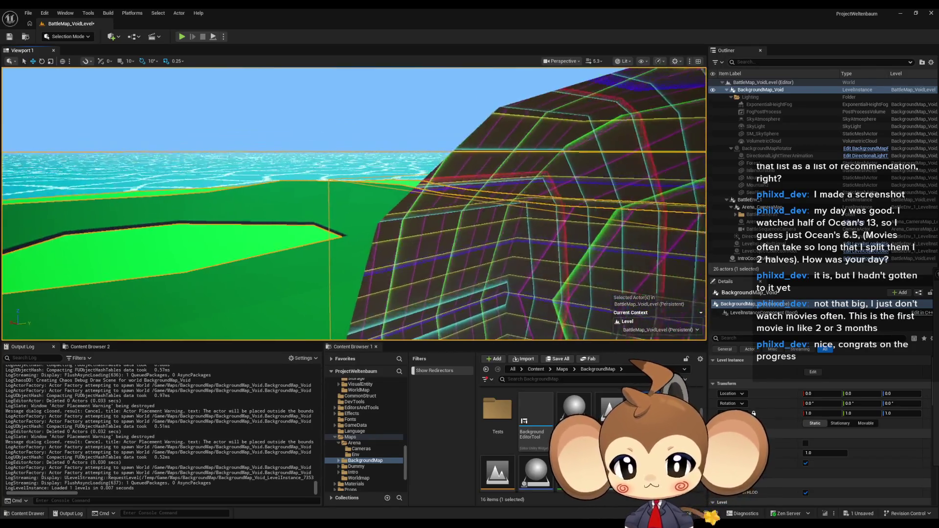
# Delete the BackgroundMap_Void instance from BattleMap_VoidLevel.
pyautogui.click(756, 82)
pyautogui.click(753, 91)
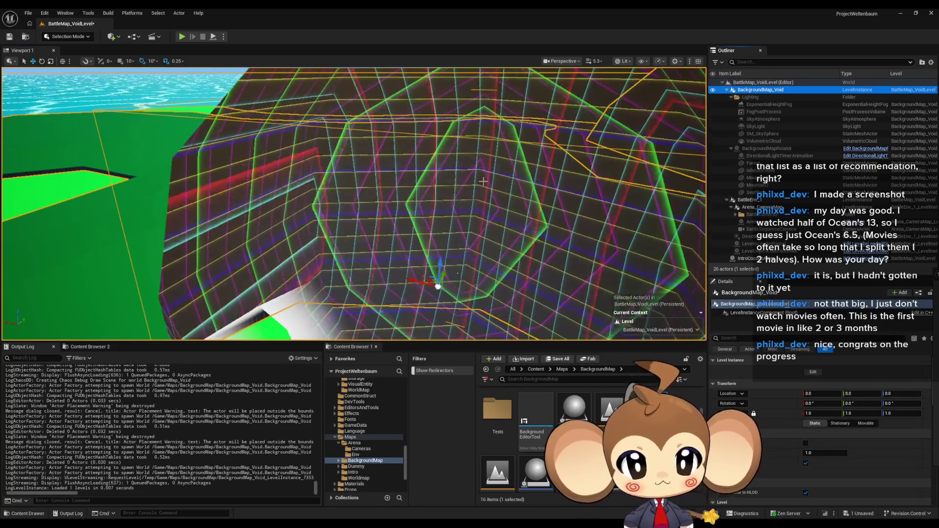
pyautogui.press('Delete')
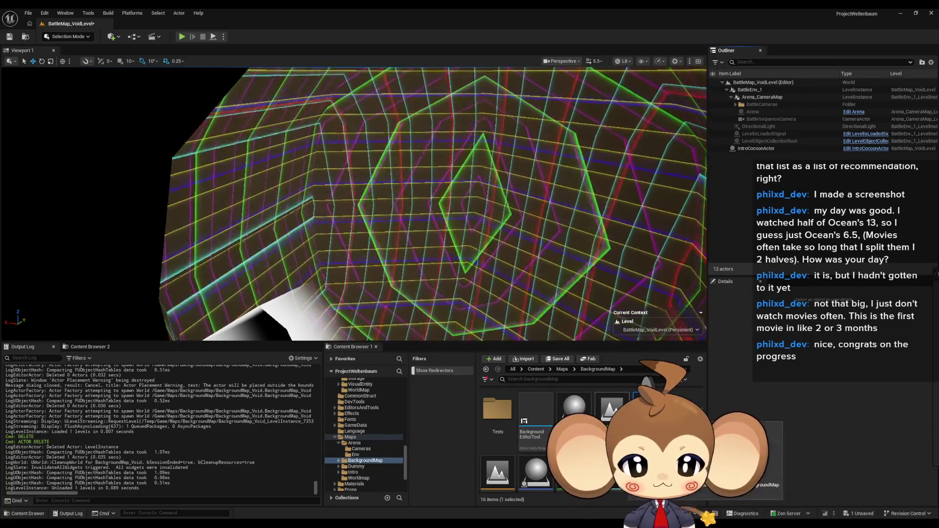
# Open the Intro VoidLevel map and inspect BackgroundMap_Void's transform there.
pyautogui.click(563, 370)
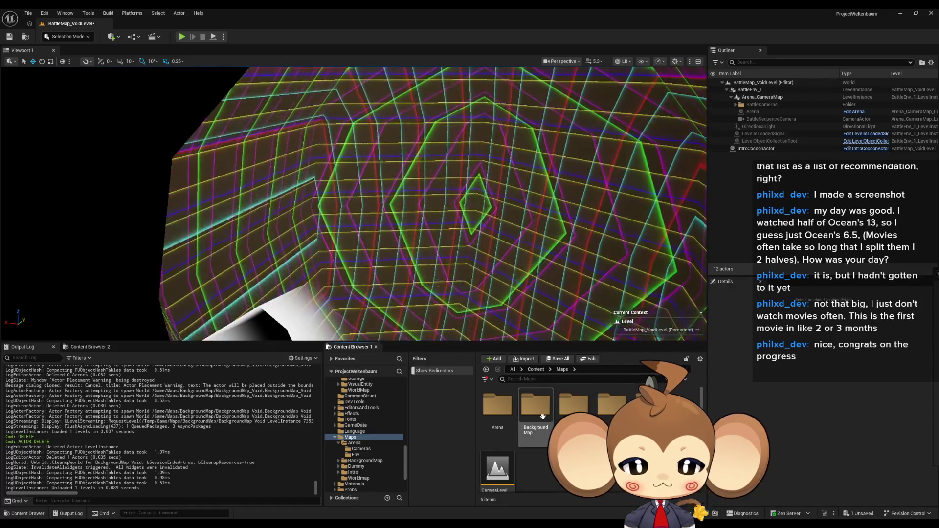
pyautogui.doubleClick(609, 405)
pyautogui.scroll(-2, 561, 410)
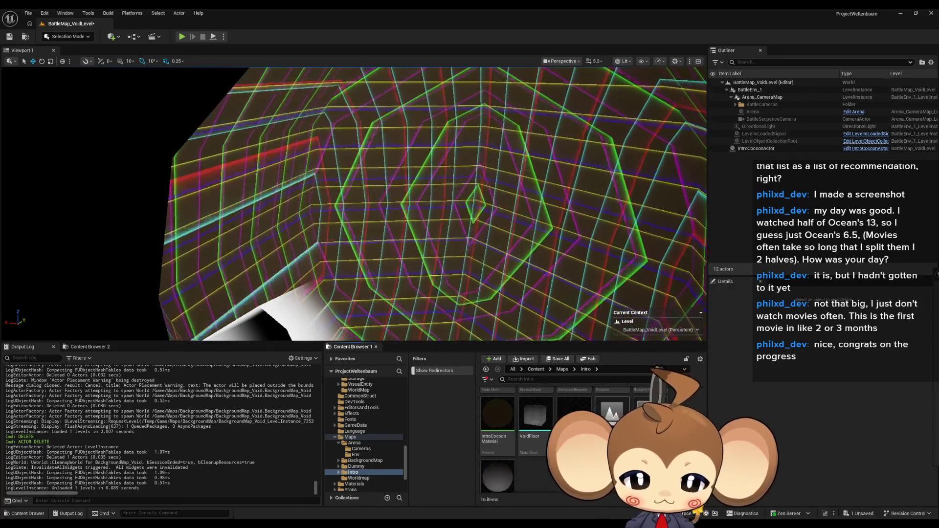
pyautogui.doubleClick(612, 413)
pyautogui.click(528, 351)
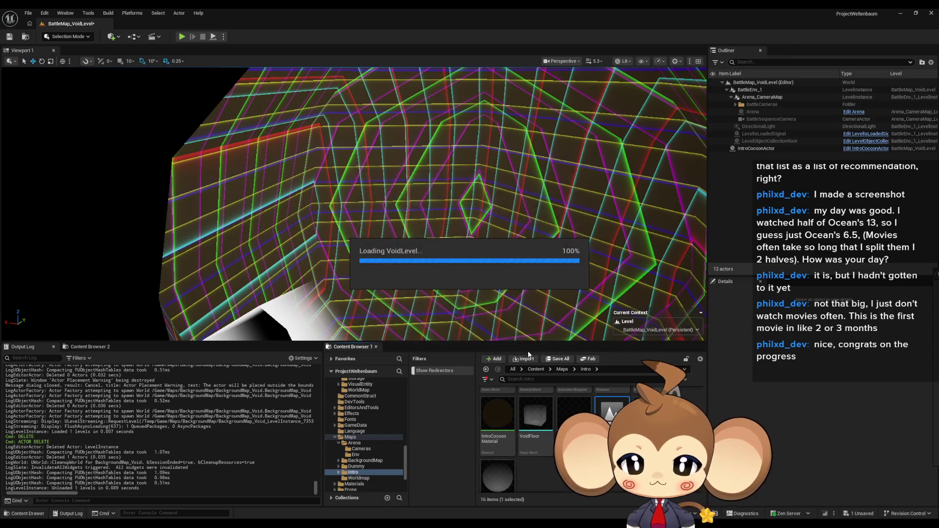
pyautogui.moveTo(352, 195); pyautogui.dragTo(357, 264)
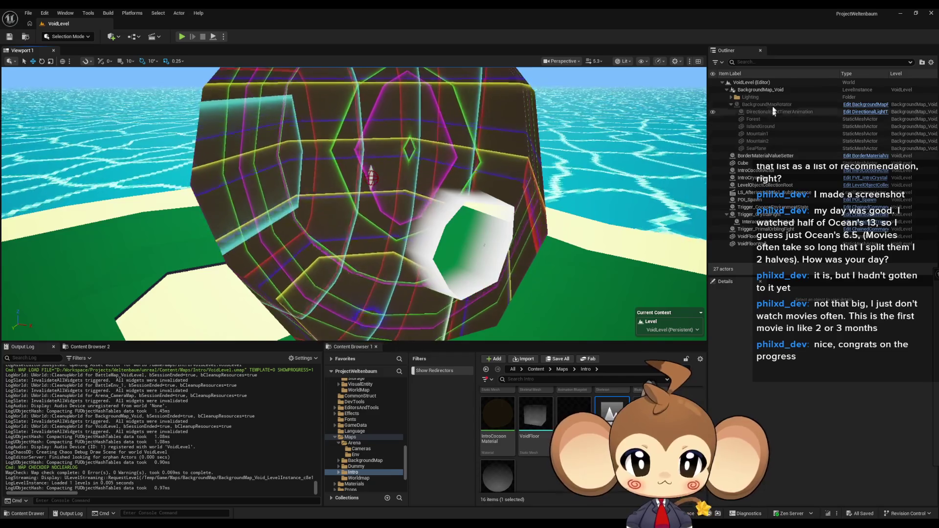
pyautogui.click(773, 92)
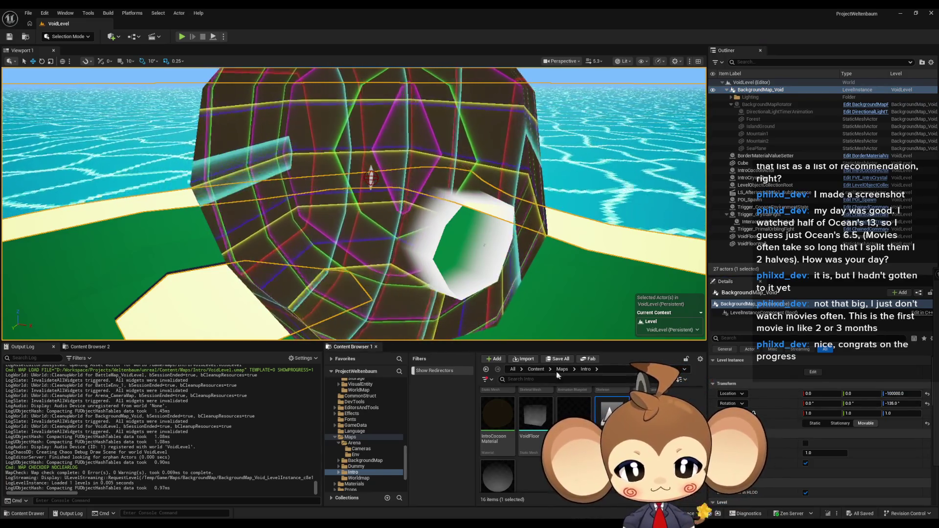
# Reopen BattleMap_VoidLevel and browse to the Maps > BackgroundMap folder.
pyautogui.click(536, 369)
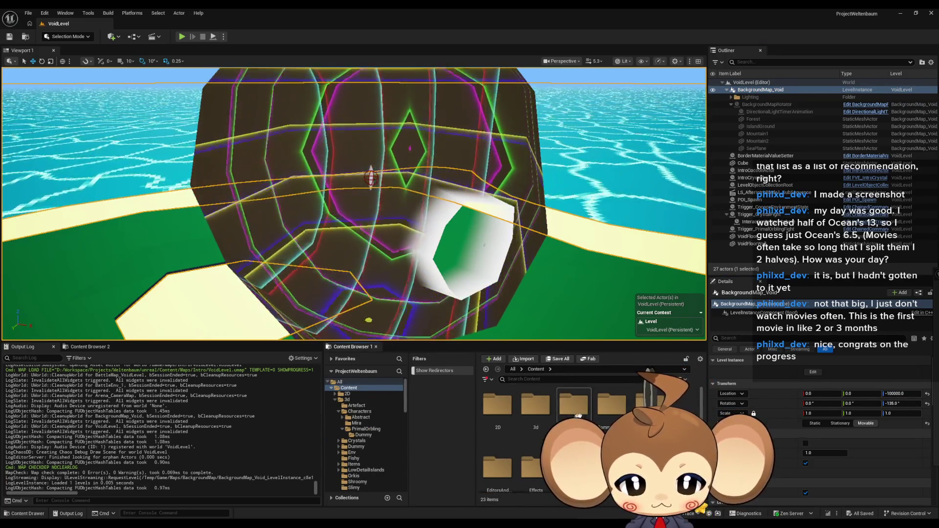
pyautogui.doubleClick(499, 406)
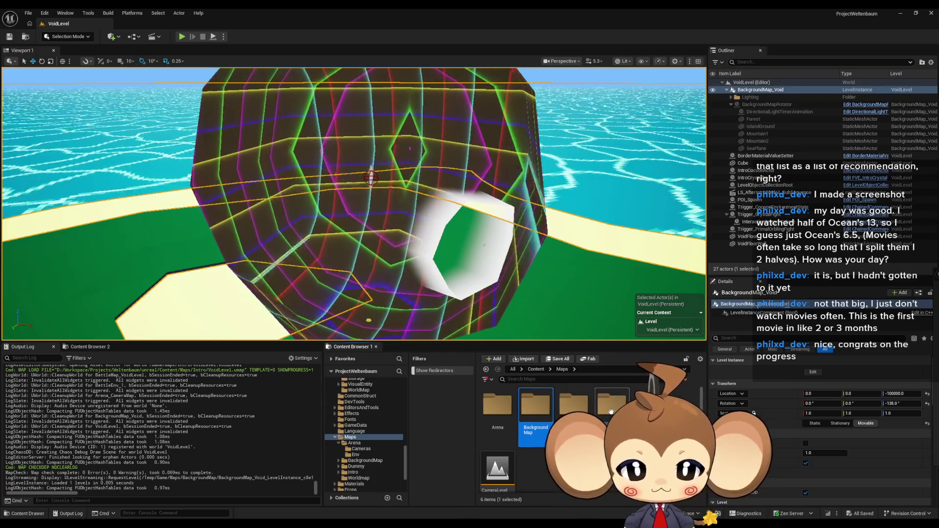
pyautogui.doubleClick(611, 405)
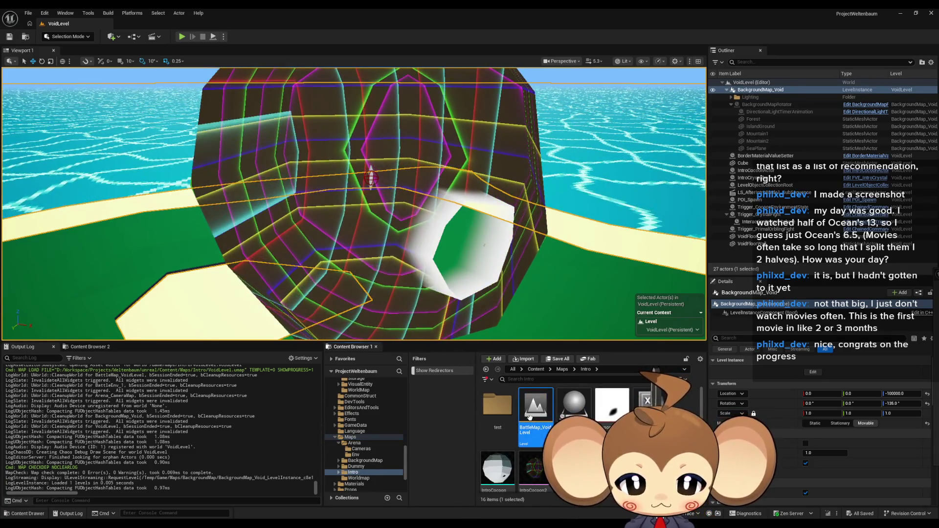
pyautogui.doubleClick(530, 416)
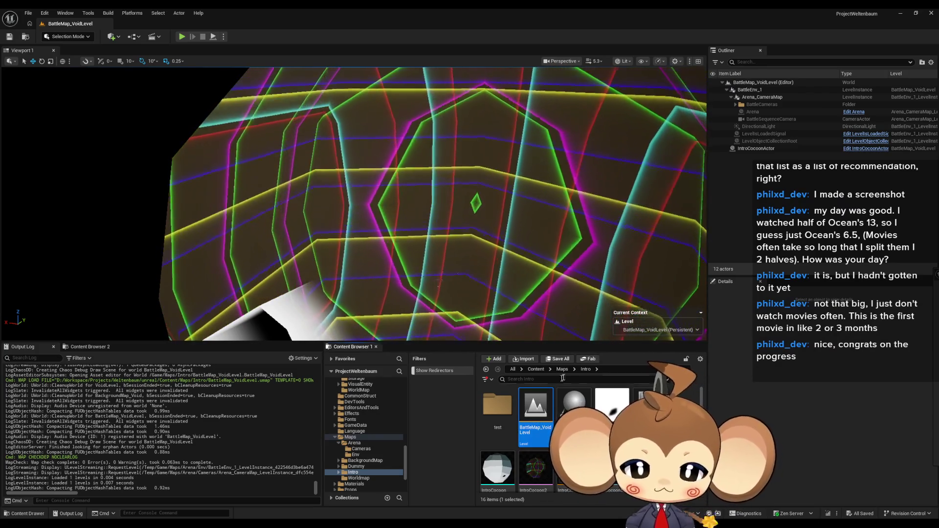
pyautogui.click(562, 370)
pyautogui.doubleClick(536, 405)
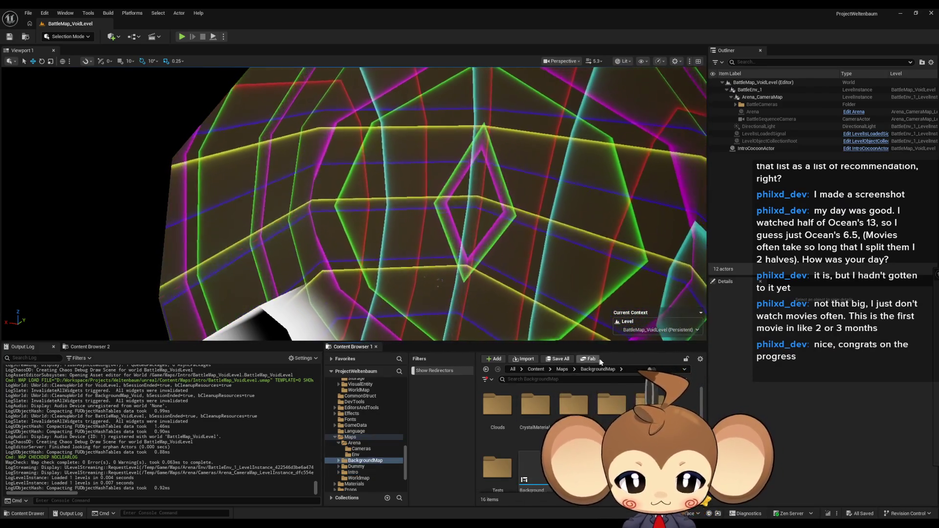
# Place BackgroundMap_Void at location Z -100000 with yaw -135, then save the battle level.
pyautogui.moveTo(531, 470); pyautogui.dragTo(489, 274)
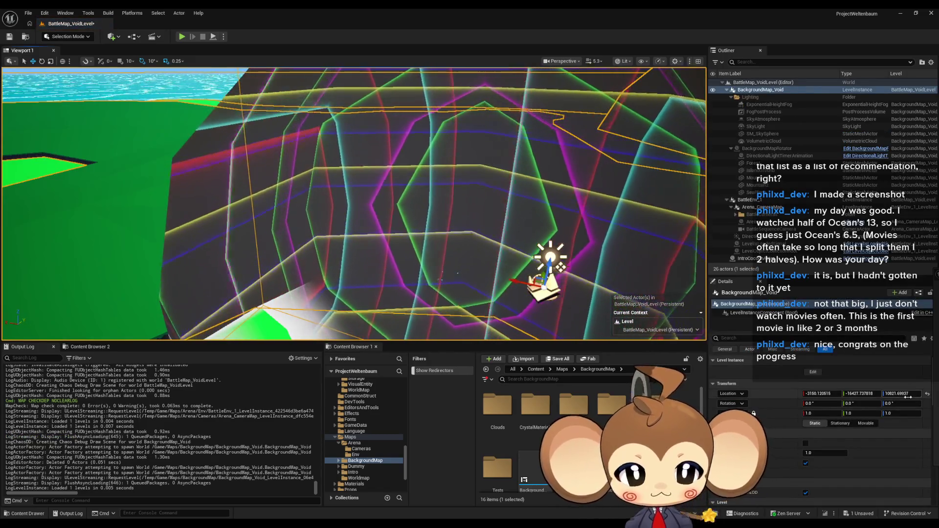
pyautogui.click(926, 393)
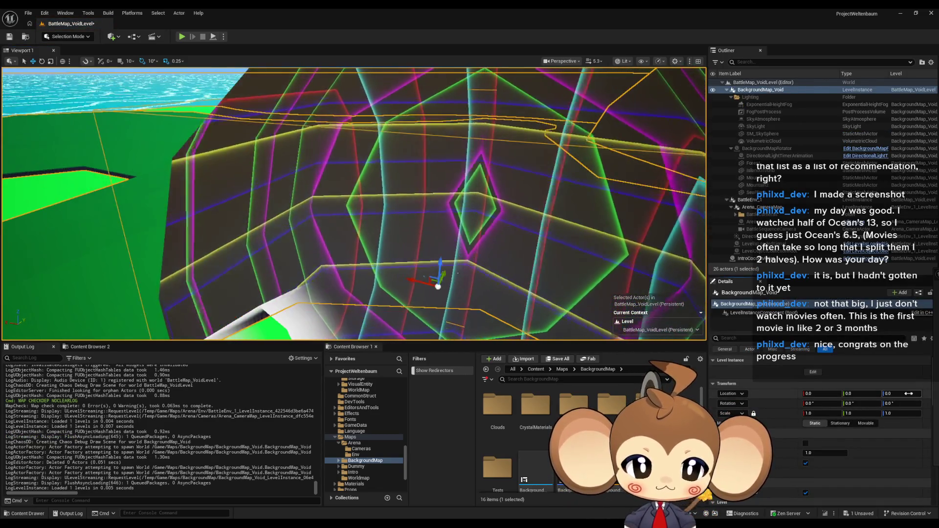
pyautogui.write('-100000')
pyautogui.click(898, 404)
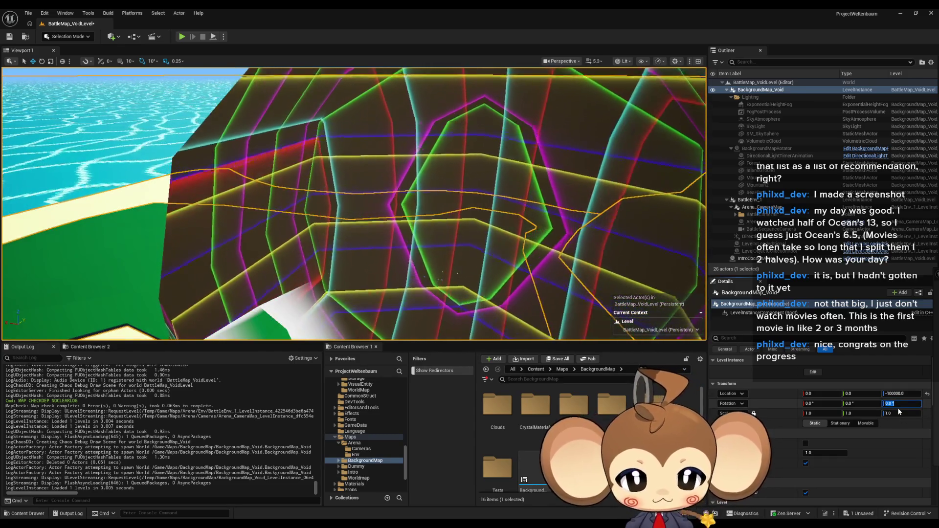
pyautogui.press('Return')
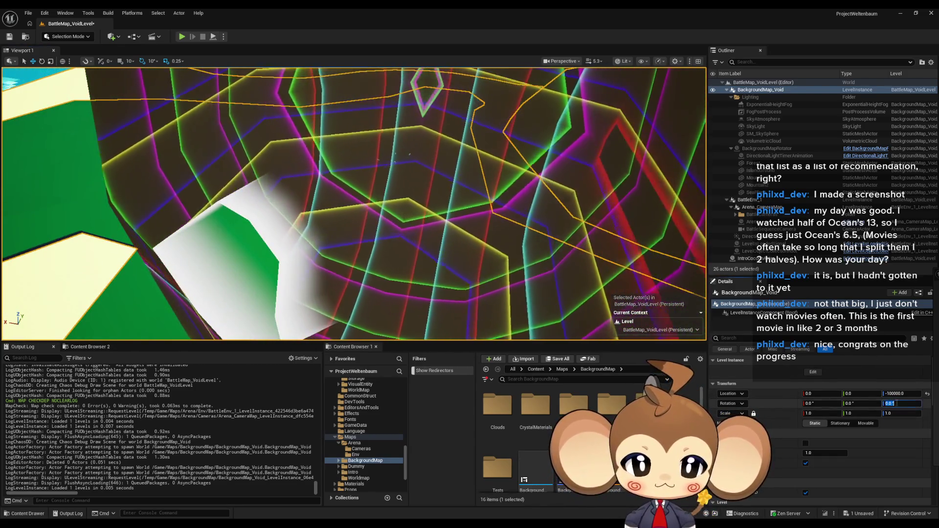
pyautogui.write('-135')
pyautogui.press('Return')
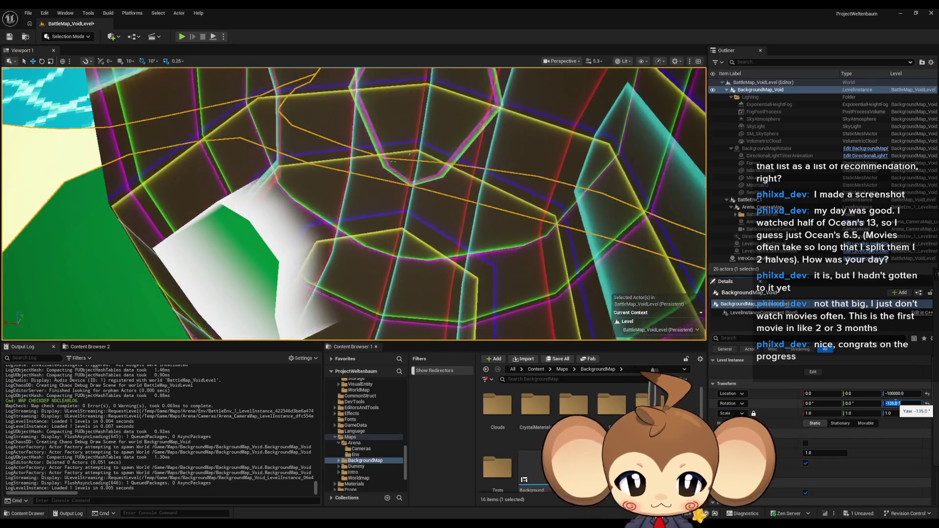
pyautogui.moveTo(482, 221); pyautogui.dragTo(482, 221)
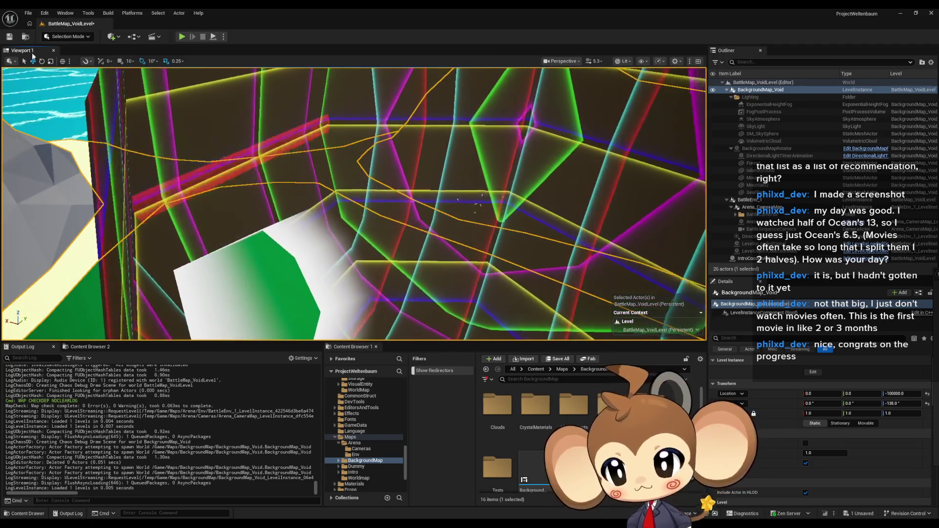
pyautogui.hotkey('ctrl', 's')
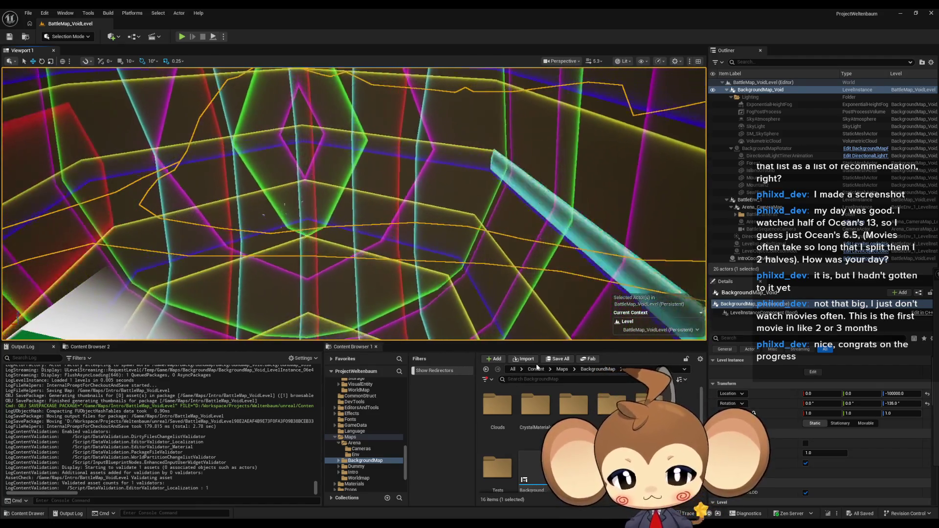
# Open the Main level and run a test play session of the battle, then stop it.
pyautogui.click(536, 368)
pyautogui.scroll(-1, 587, 431)
pyautogui.doubleClick(612, 455)
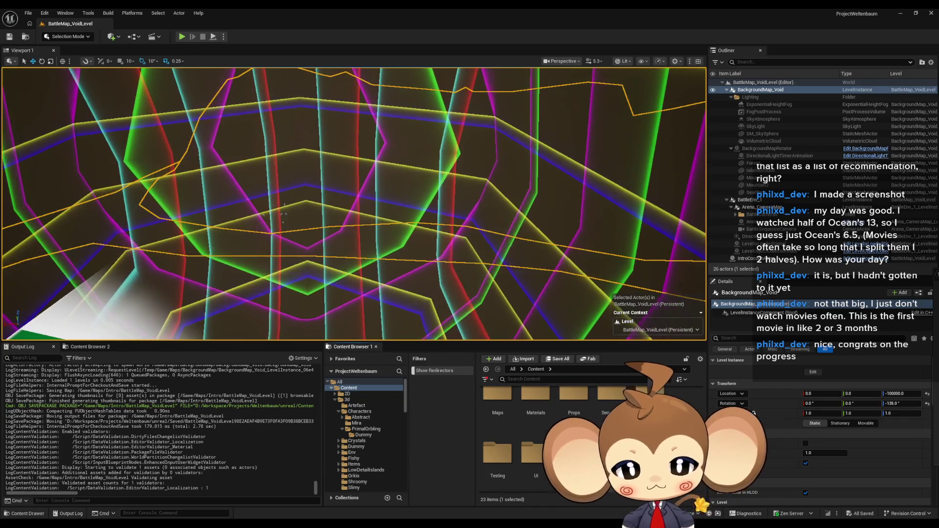
pyautogui.click(182, 35)
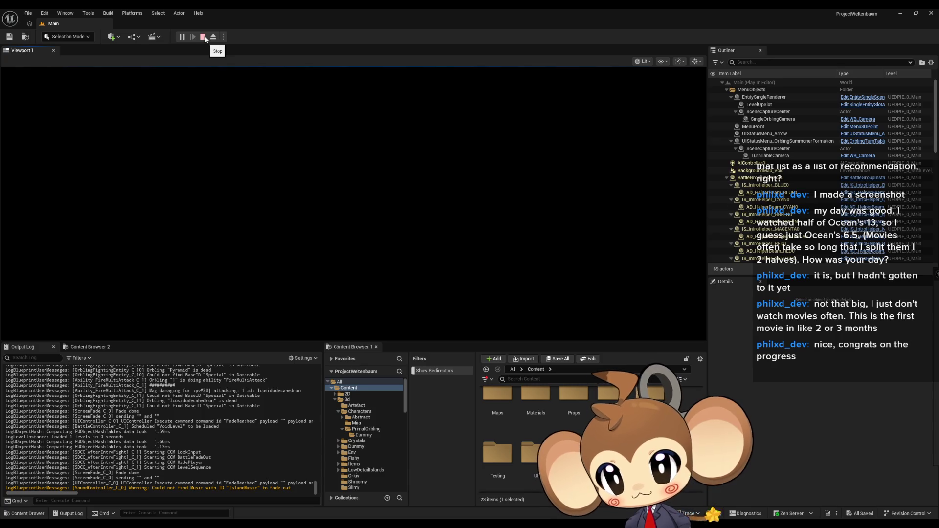
pyautogui.click(204, 37)
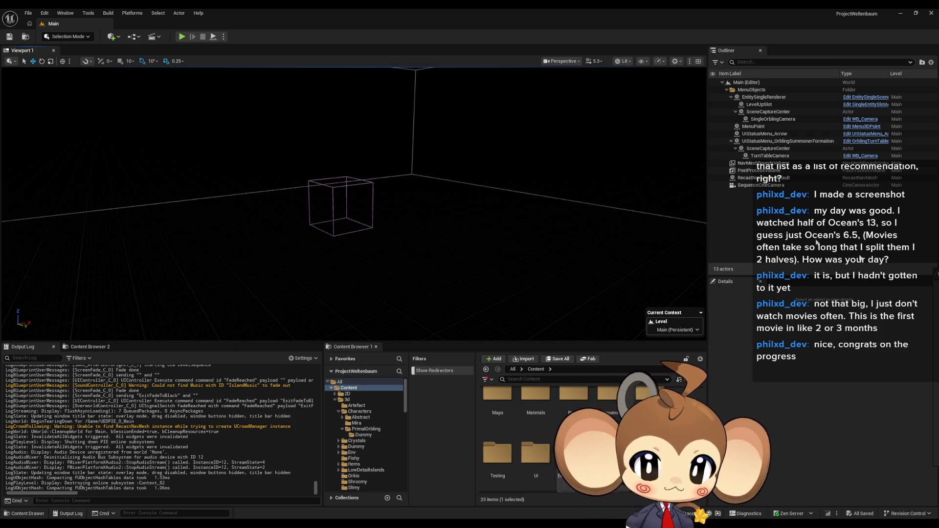
# Open the IssueBoard Blueprint from the Content Browser.
pyautogui.moveTo(430, 209); pyautogui.dragTo(469, 194)
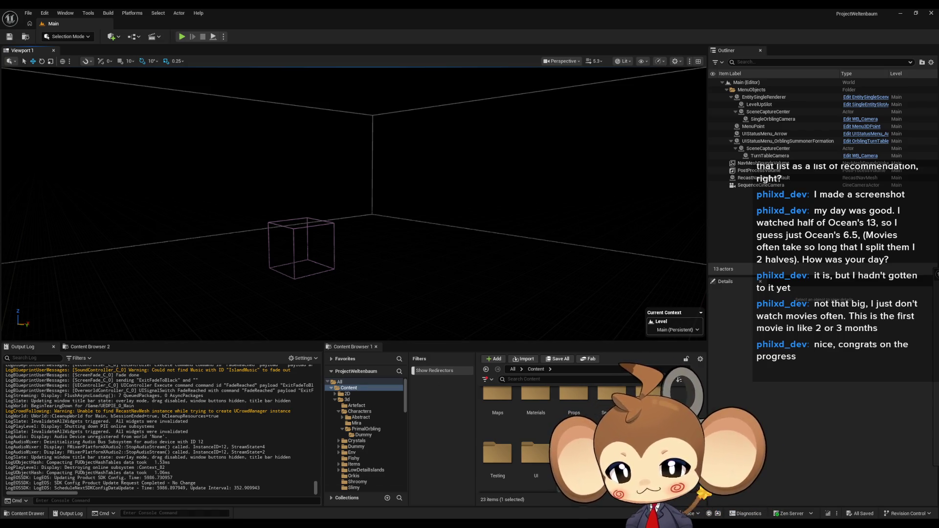
pyautogui.doubleClick(612, 455)
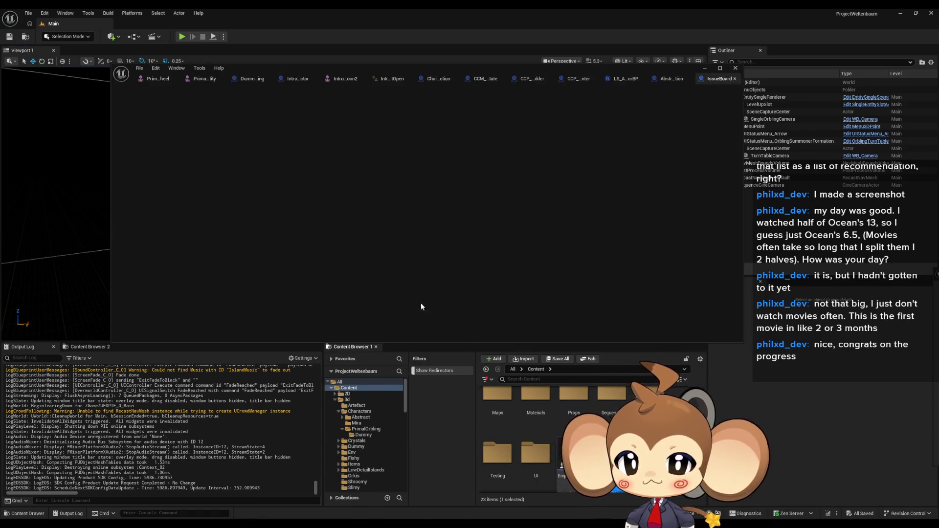
# Maximize the IssueBoard editor and move the two old comment notes out of the way.
pyautogui.doubleClick(365, 68)
pyautogui.scroll(-5, 421, 176)
pyautogui.scroll(5, 320, 211)
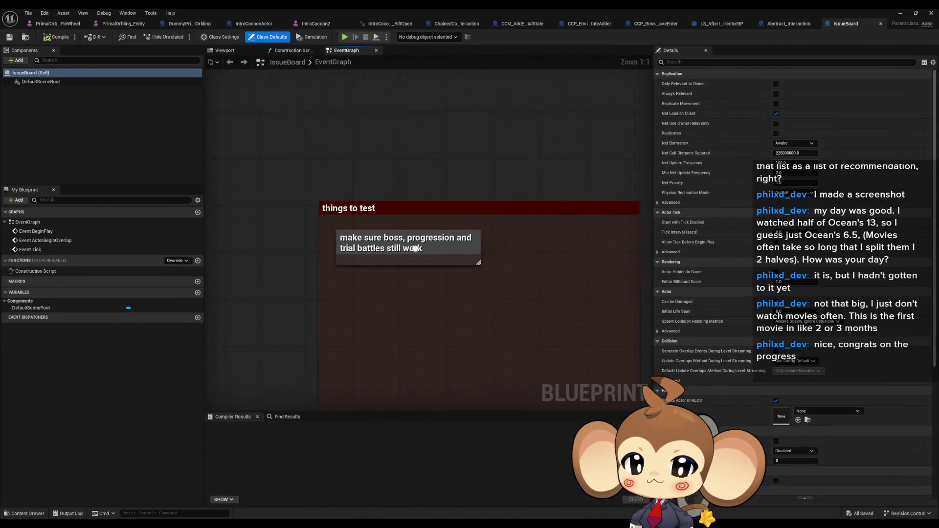
pyautogui.click(392, 245)
pyautogui.moveTo(459, 273); pyautogui.dragTo(429, 251)
pyautogui.moveTo(264, 126)
pyautogui.mouseDown()
pyautogui.moveTo(413, 187)
pyautogui.moveTo(157, 178)
pyautogui.mouseUp()
pyautogui.click(460, 203)
pyautogui.scroll(-4, 487, 222)
pyautogui.scroll(4, 487, 222)
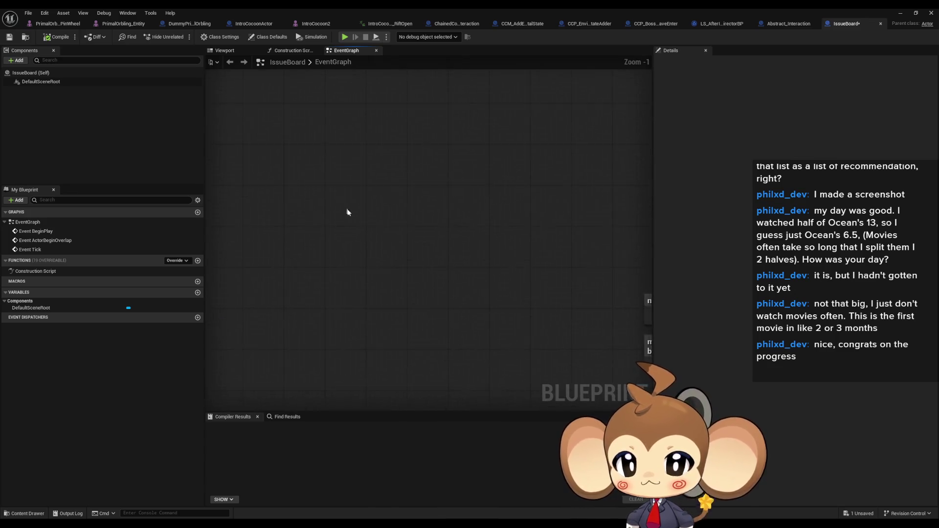
# Add a 'laser attack' comment and move it up-left.
pyautogui.press('c')
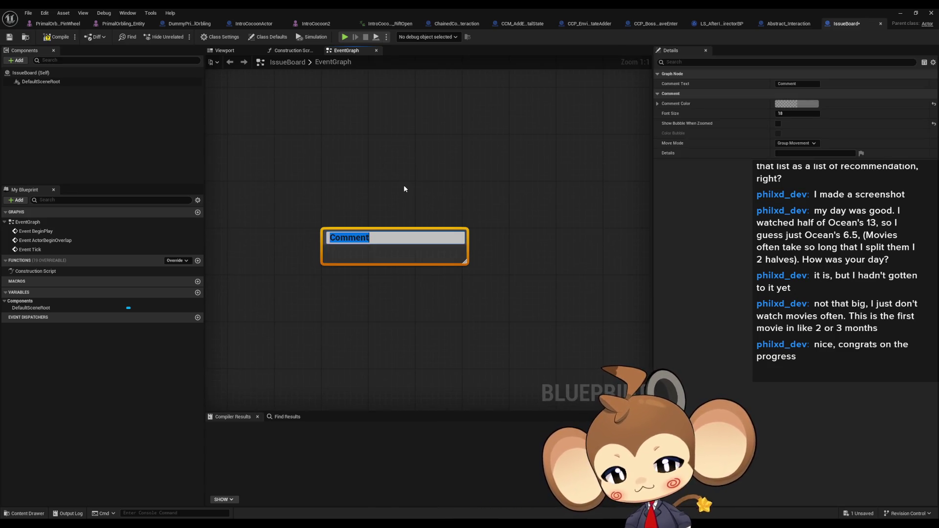
pyautogui.write('laser ')
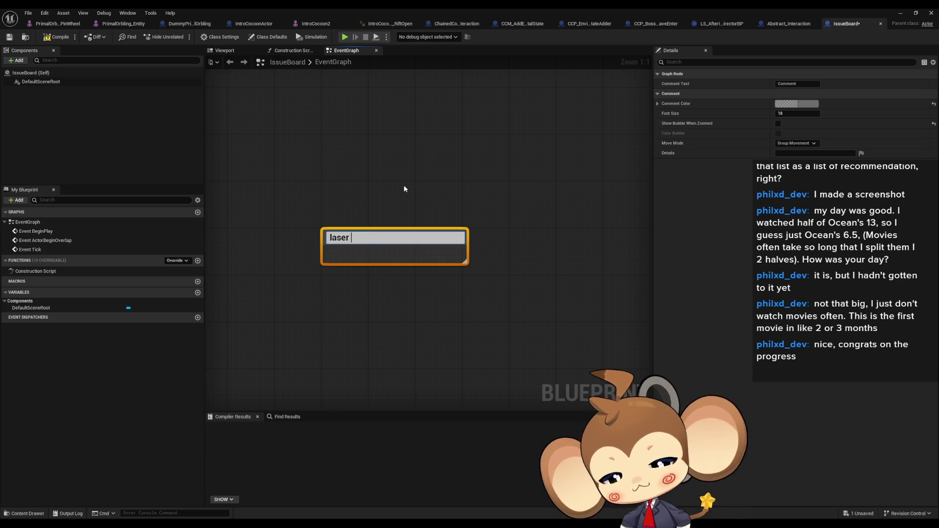
pyautogui.write('attack')
pyautogui.press('Return')
pyautogui.moveTo(380, 237); pyautogui.dragTo(298, 174)
pyautogui.click(278, 235)
# Add a 'shield effect player' comment.
pyautogui.write('c')
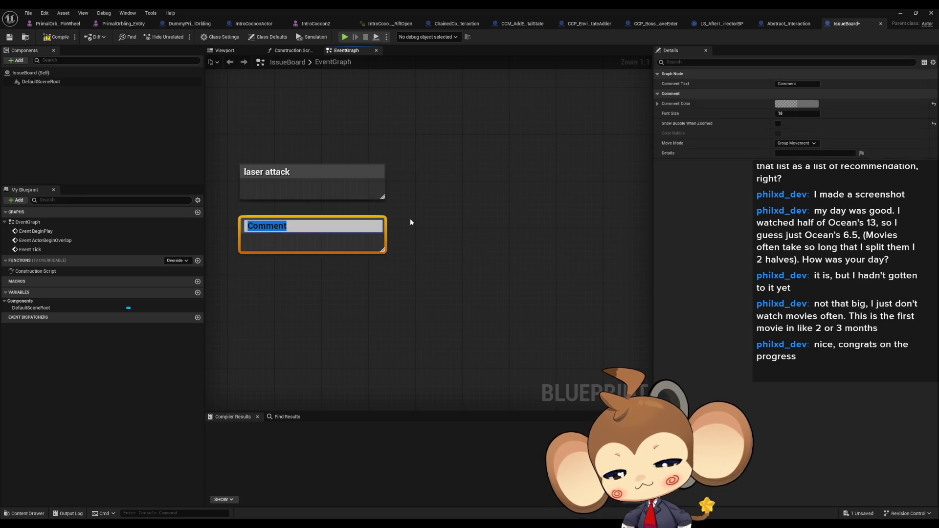
pyautogui.write('shoo')
pyautogui.press('BackSpace')
pyautogui.press('BackSpace')
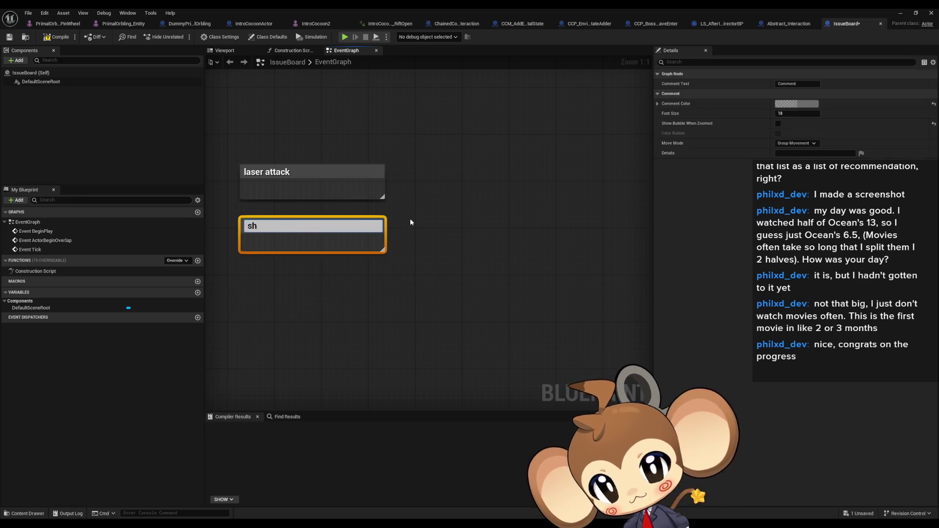
pyautogui.write('ield effec')
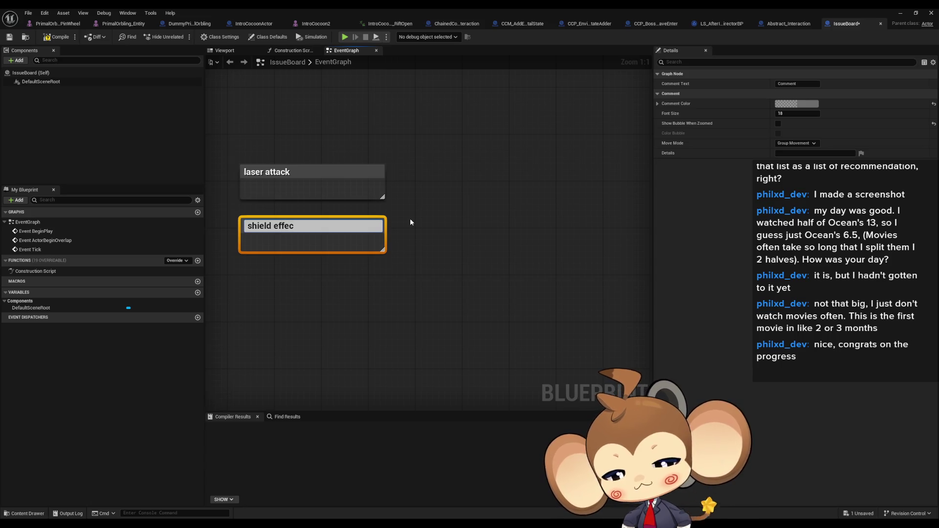
pyautogui.write('t player')
pyautogui.press('Return')
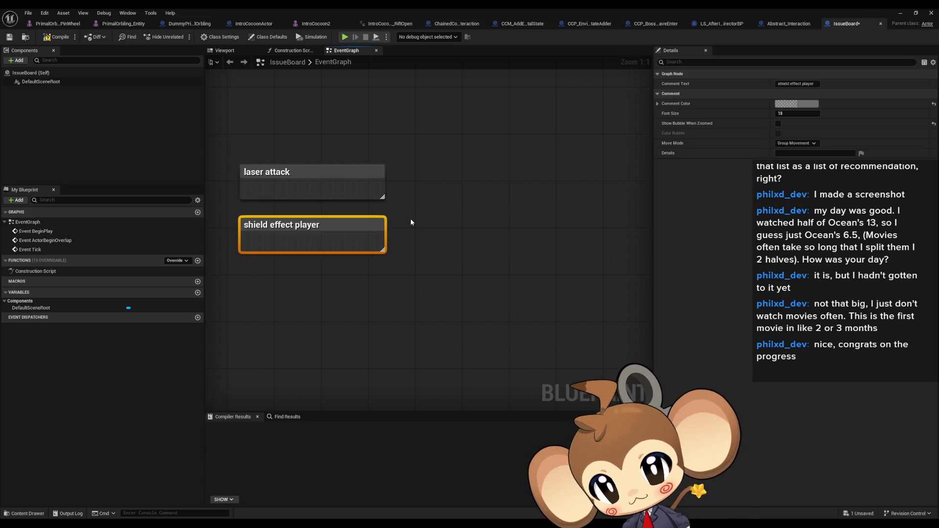
pyautogui.click(247, 286)
# Add a 'shield effect primal orbling' comment lined up under the others.
pyautogui.write('cshoi')
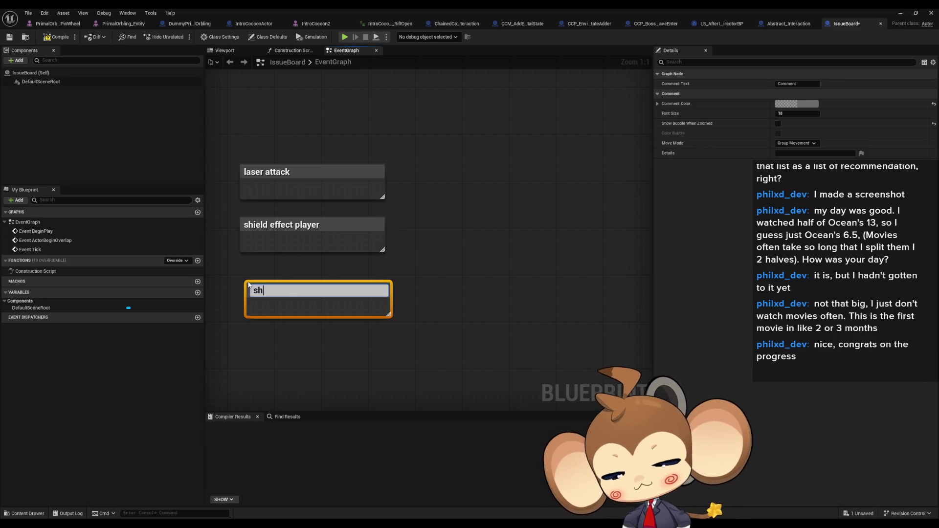
pyautogui.press('BackSpace')
pyautogui.press('BackSpace')
pyautogui.write('ield ')
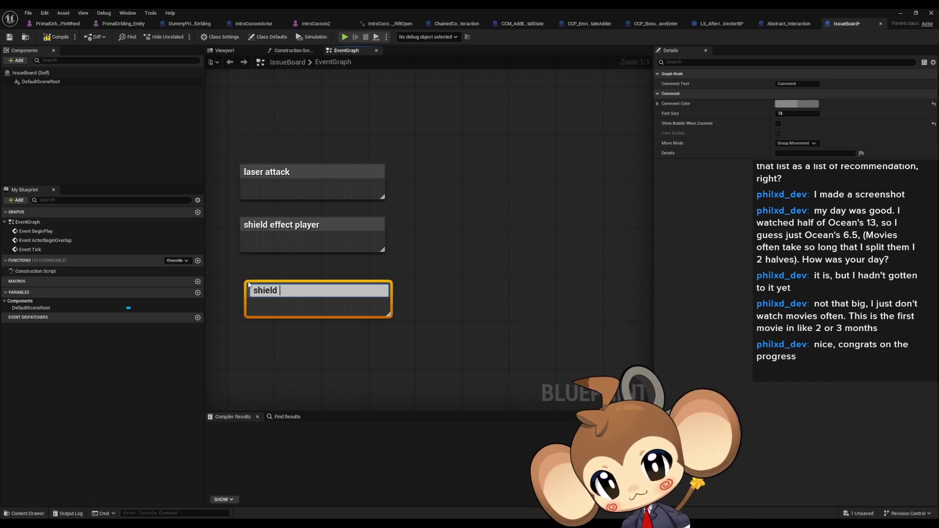
pyautogui.write('effect')
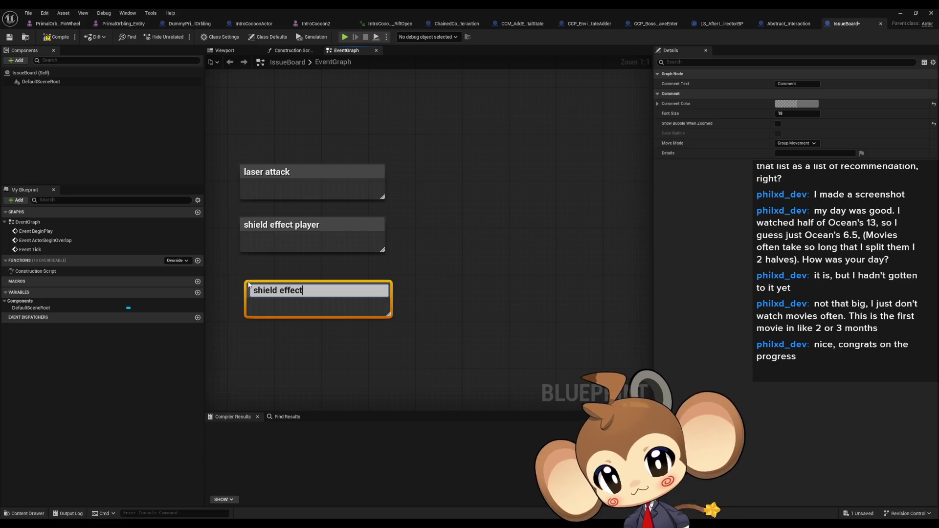
pyautogui.write(' p')
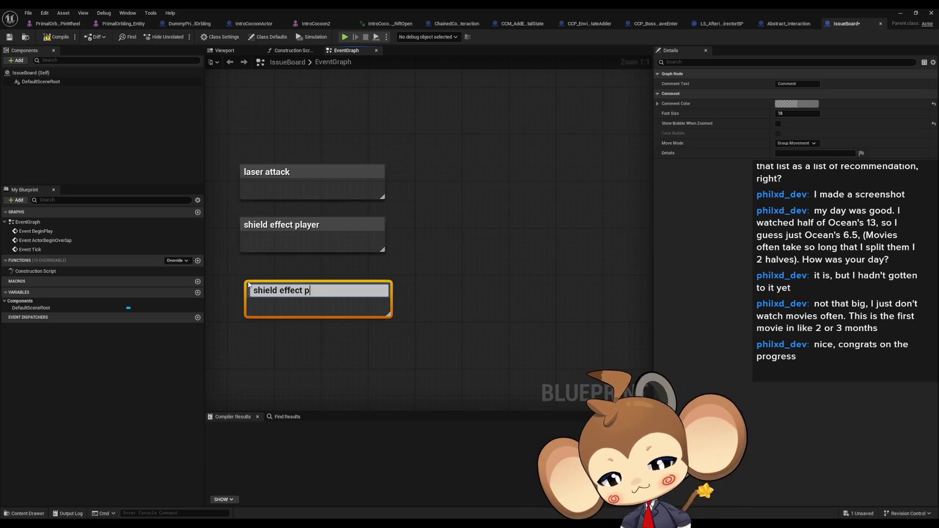
pyautogui.write('rimal orbling')
pyautogui.press('Return')
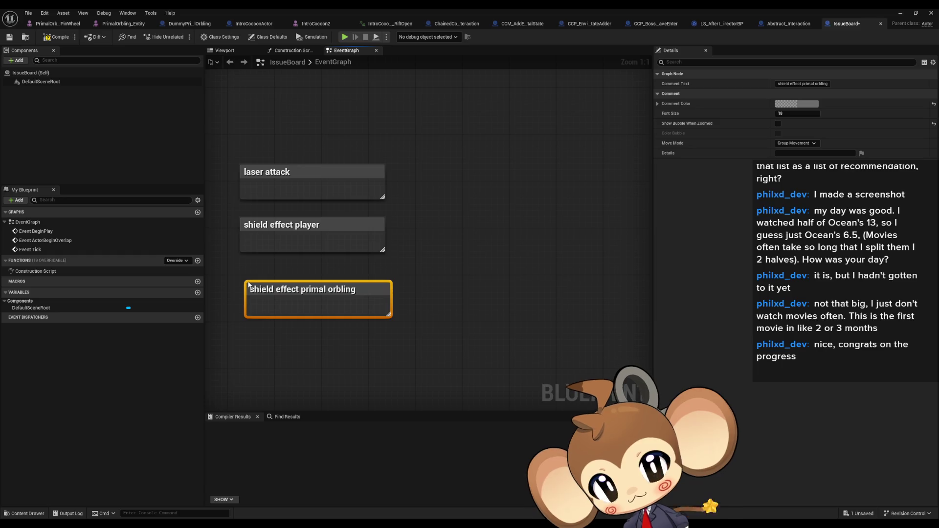
pyautogui.moveTo(310, 292); pyautogui.dragTo(305, 274)
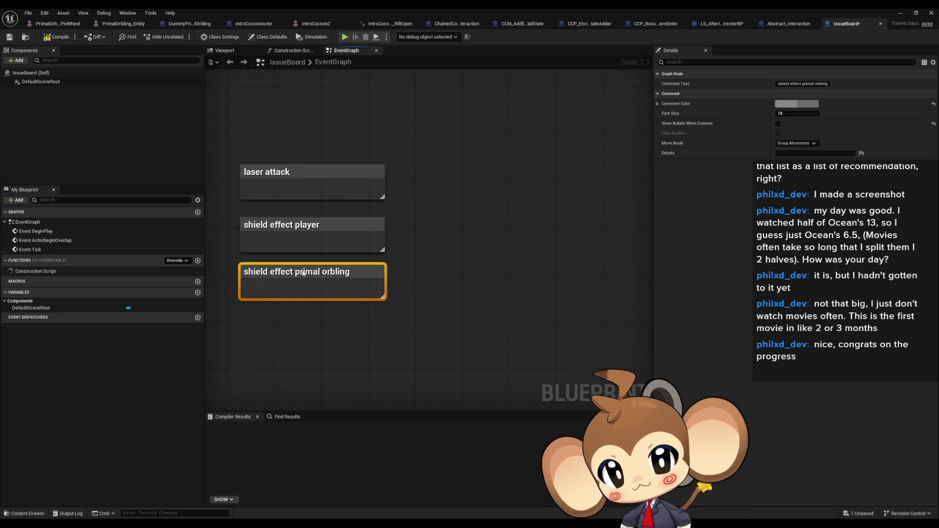
pyautogui.click(509, 257)
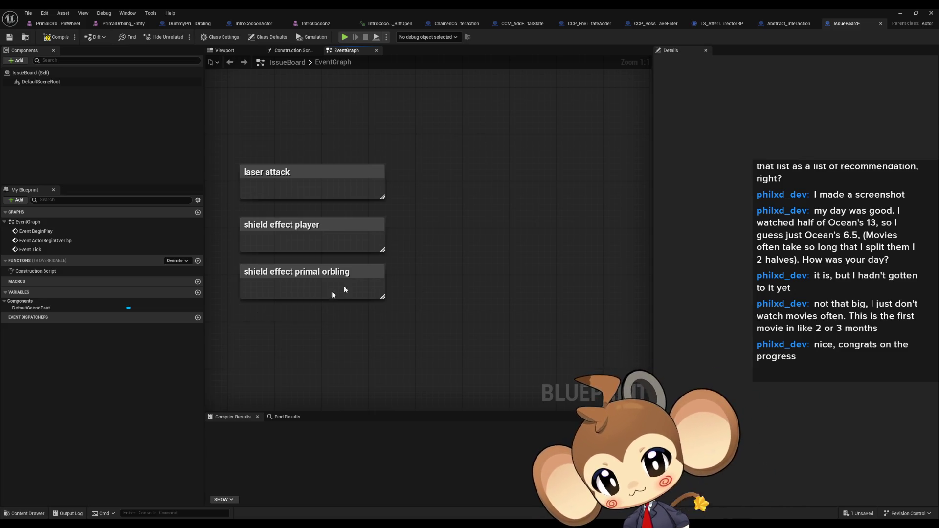
# Add a 'camera positioning primal orbling fight' comment and start another blank comment.
pyautogui.write('ccamera positio')
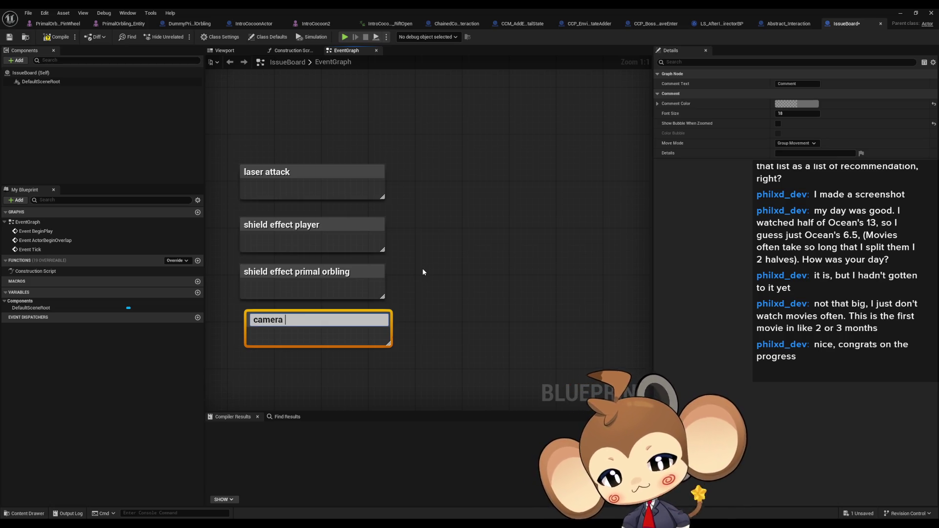
pyautogui.write('n')
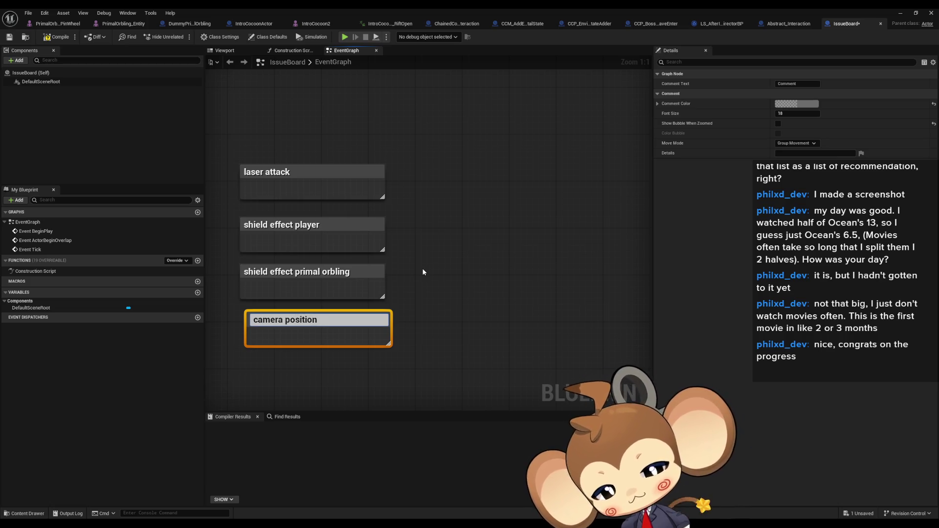
pyautogui.write('ing primal orbling right')
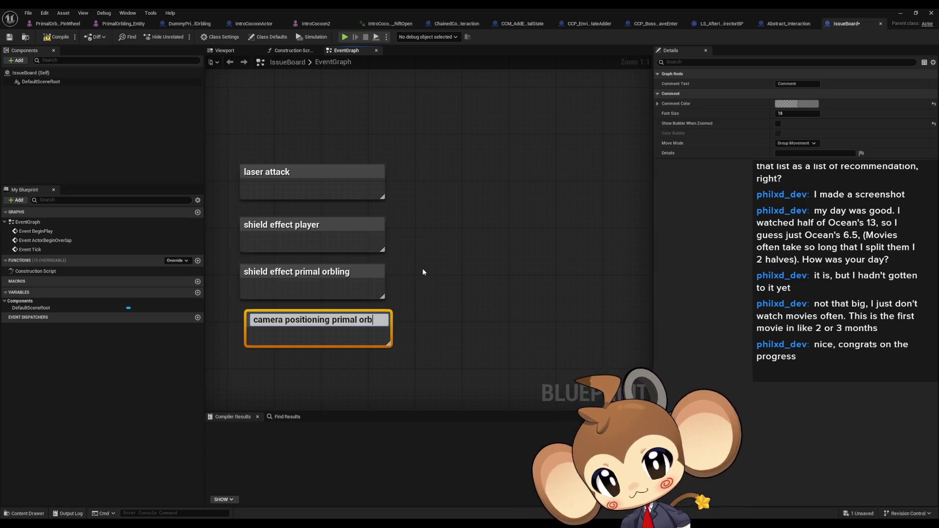
pyautogui.press('Return')
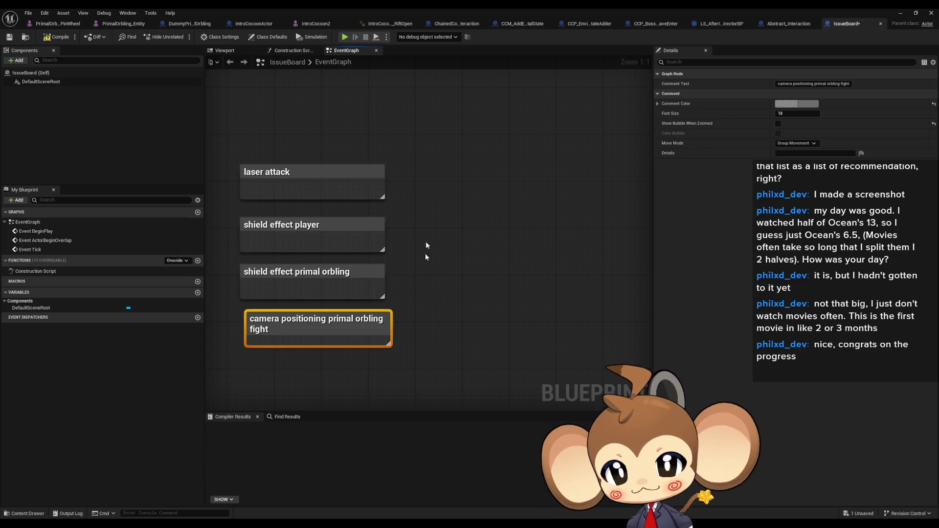
pyautogui.click(465, 269)
pyautogui.press('c')
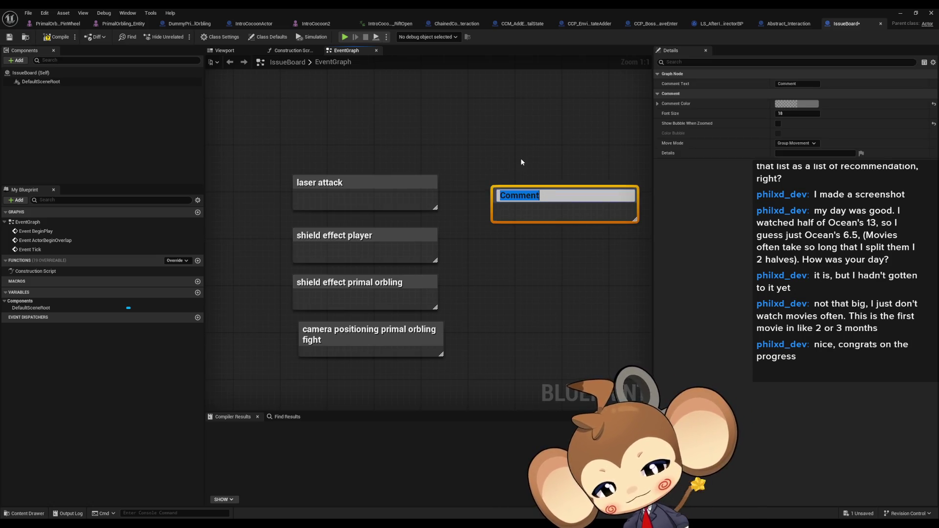
# Title the new comment 'special case. do not lose when all solids are dead' and move it up-left.
pyautogui.write('special c')
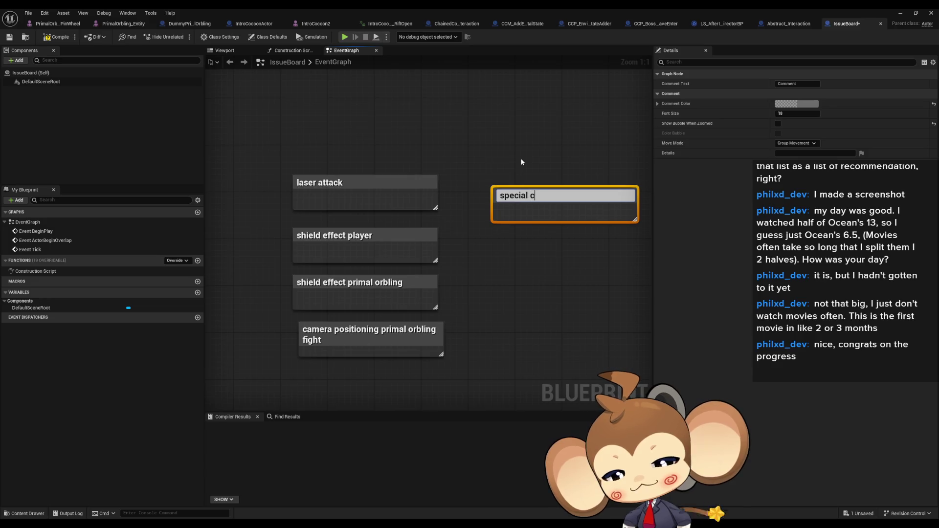
pyautogui.write('ase. do not l')
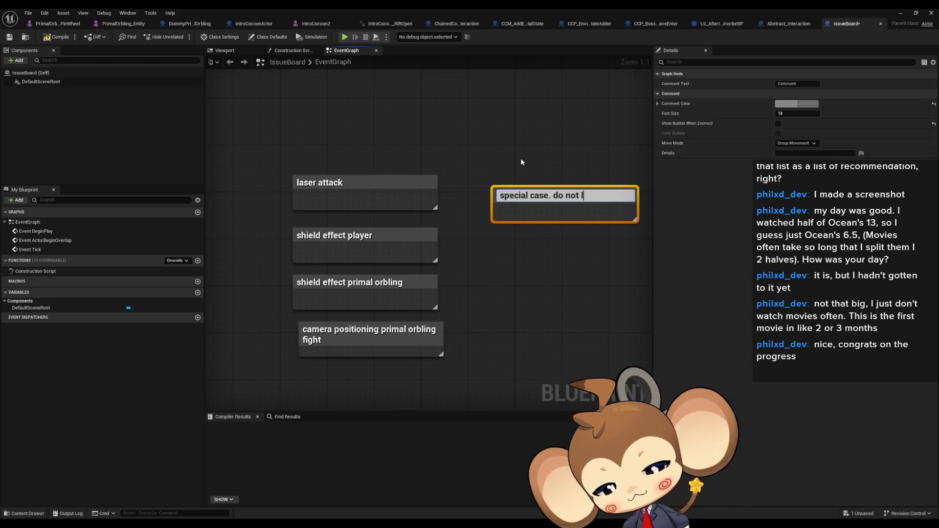
pyautogui.write('ose when al')
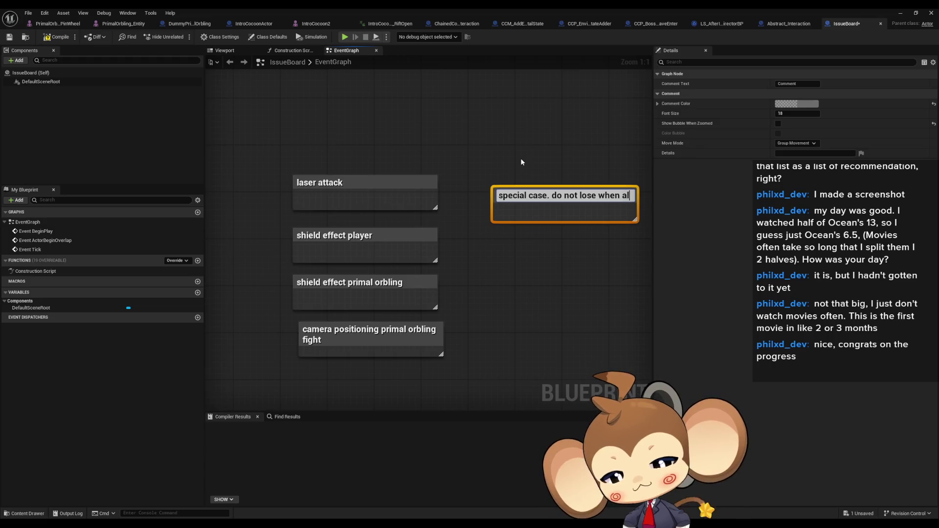
pyautogui.write('l solids')
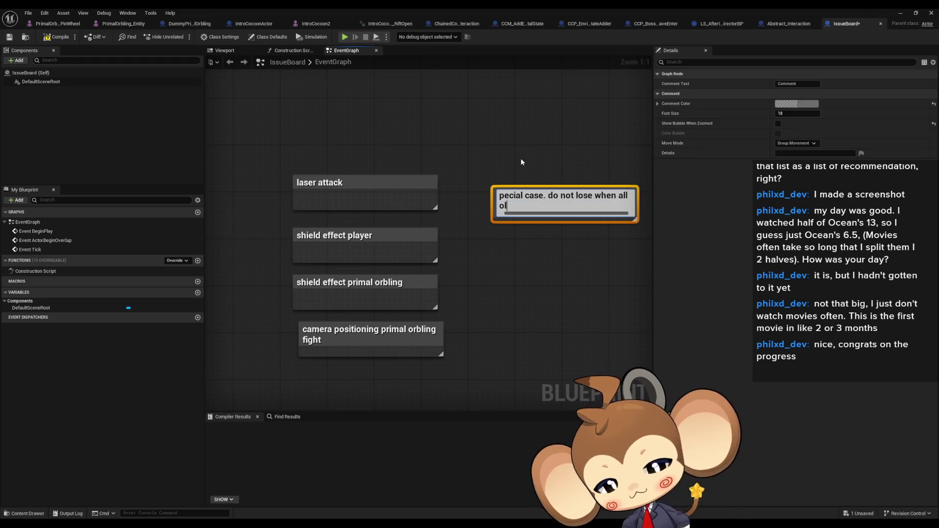
pyautogui.write(' are dead')
pyautogui.press('Return')
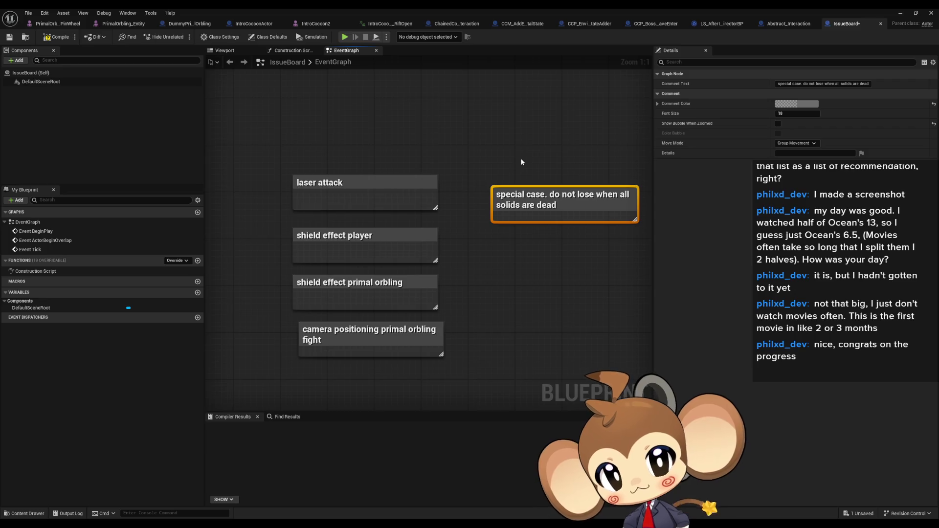
pyautogui.moveTo(541, 196); pyautogui.dragTo(525, 184)
pyautogui.click(544, 274)
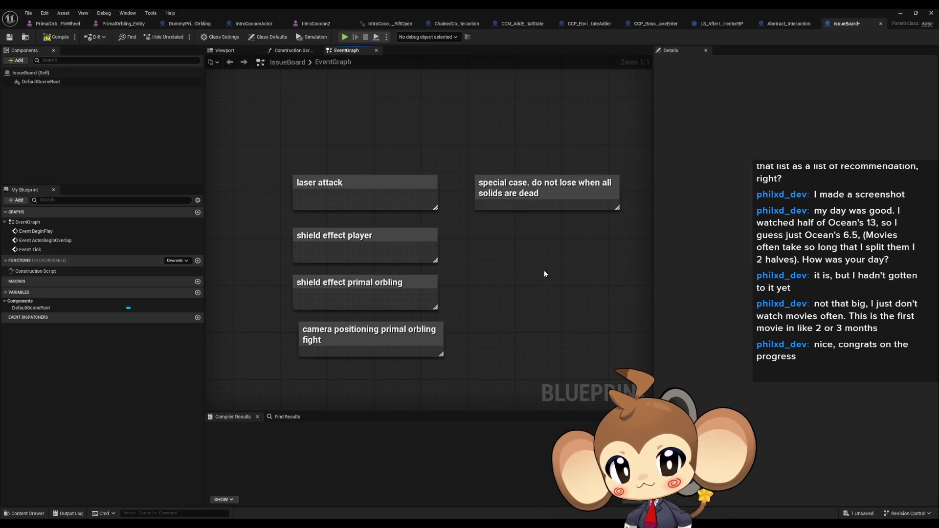
pyautogui.moveTo(544, 273)
pyautogui.mouseDown()
pyautogui.moveTo(525, 251)
pyautogui.moveTo(396, 259)
pyautogui.moveTo(491, 275)
pyautogui.mouseUp()
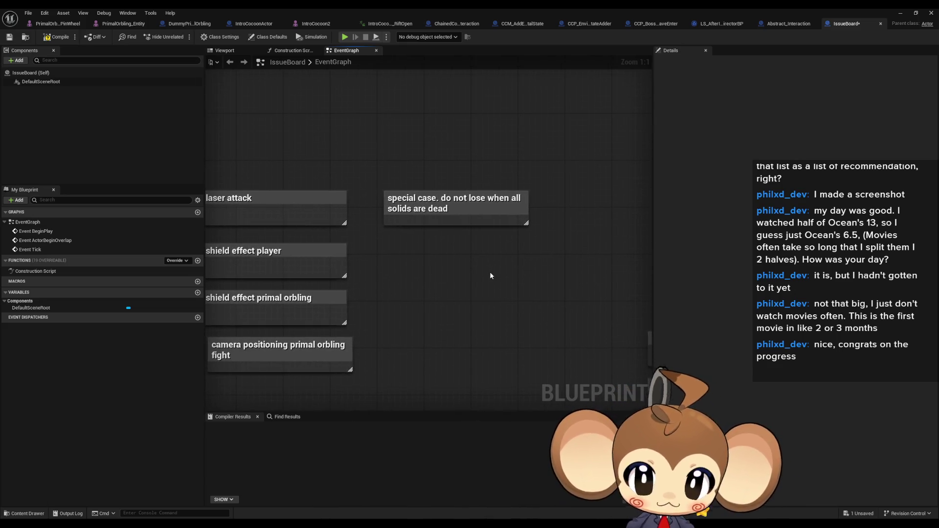
# Add a 'when lose, do not play win animation' comment below the special case note.
pyautogui.write('cwe')
pyautogui.press('BackSpace')
pyautogui.write('hen I')
pyautogui.write('ose, do not play win animati')
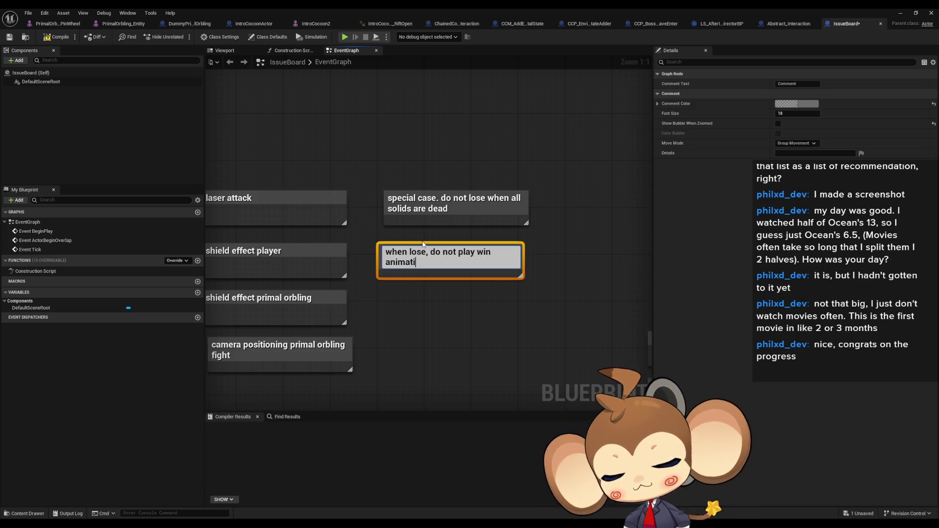
pyautogui.write('on')
pyautogui.press('Return')
pyautogui.moveTo(423, 244); pyautogui.dragTo(429, 233)
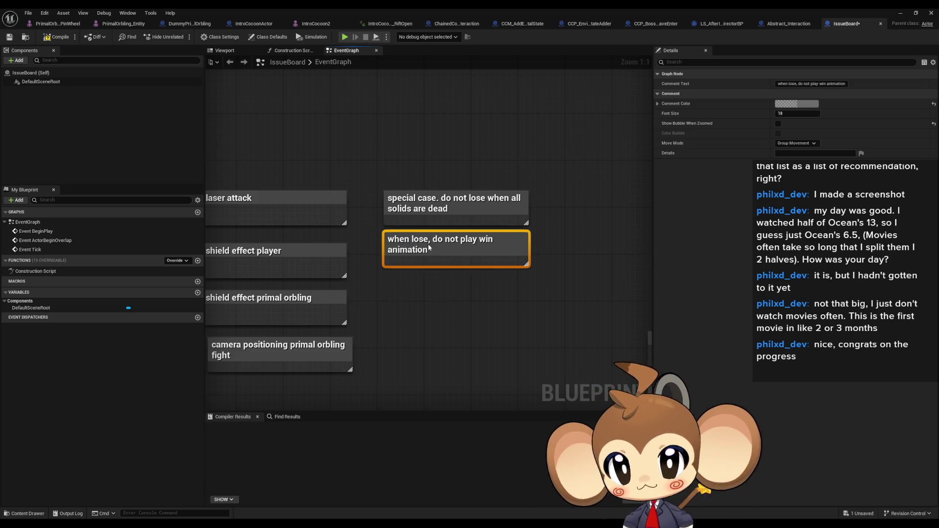
pyautogui.click(579, 282)
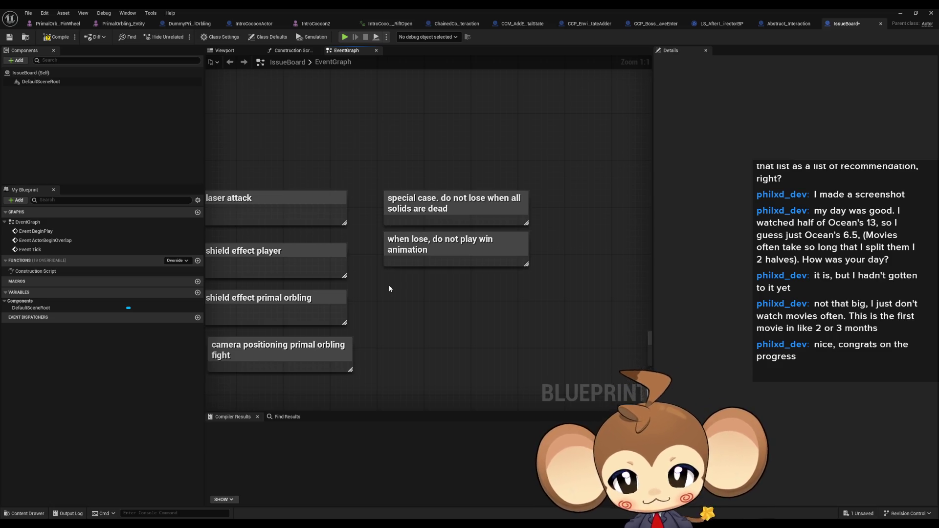
# Line the comments up in columns, aligning camera positioning with the left column.
pyautogui.moveTo(422, 334); pyautogui.dragTo(504, 330)
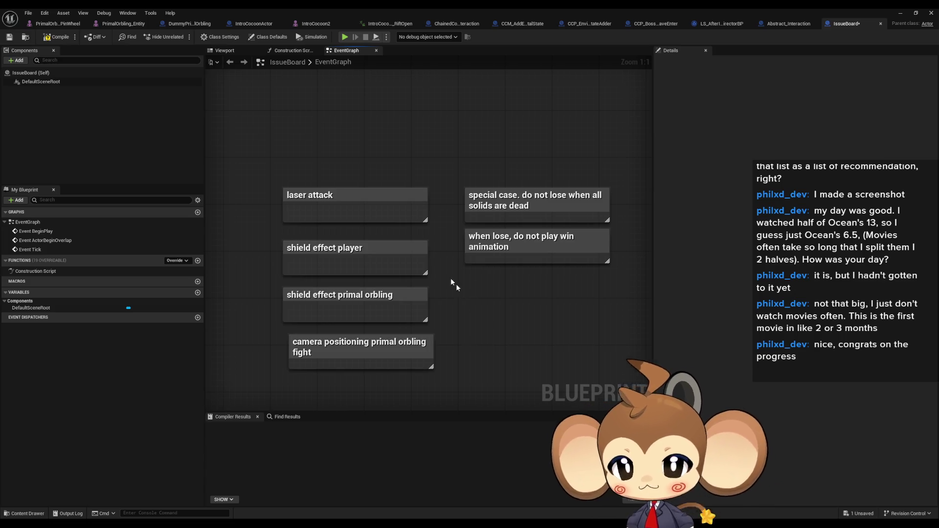
pyautogui.moveTo(238, 230); pyautogui.dragTo(345, 306)
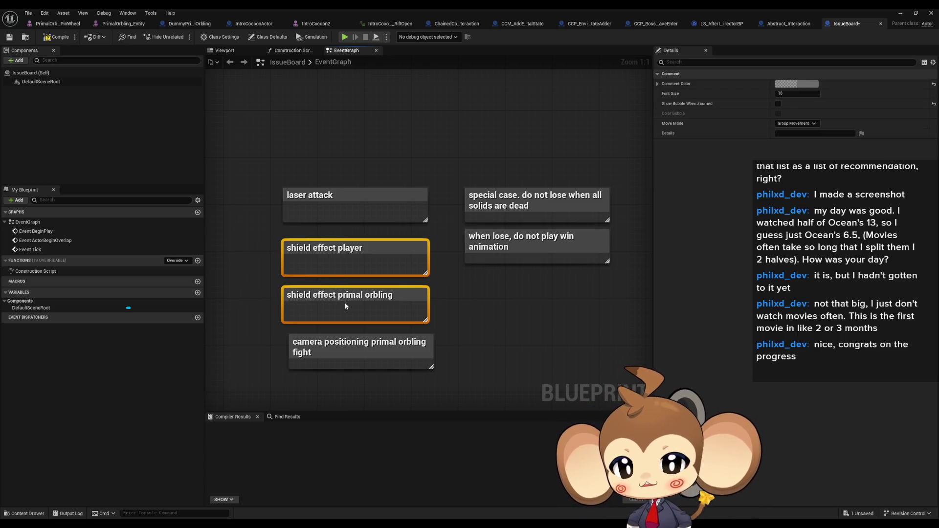
pyautogui.moveTo(471, 184); pyautogui.dragTo(559, 221)
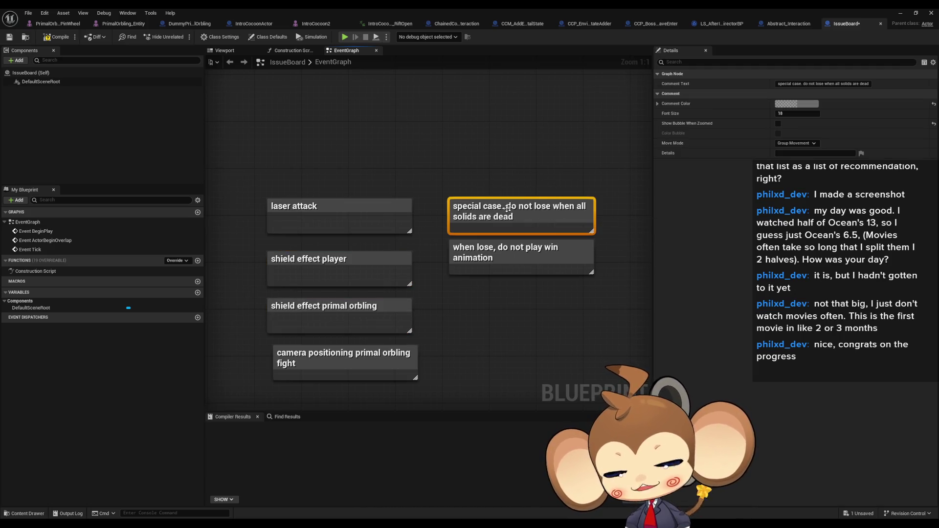
pyautogui.moveTo(561, 342); pyautogui.dragTo(484, 248)
pyautogui.click(424, 235)
pyautogui.moveTo(245, 154); pyautogui.dragTo(395, 237)
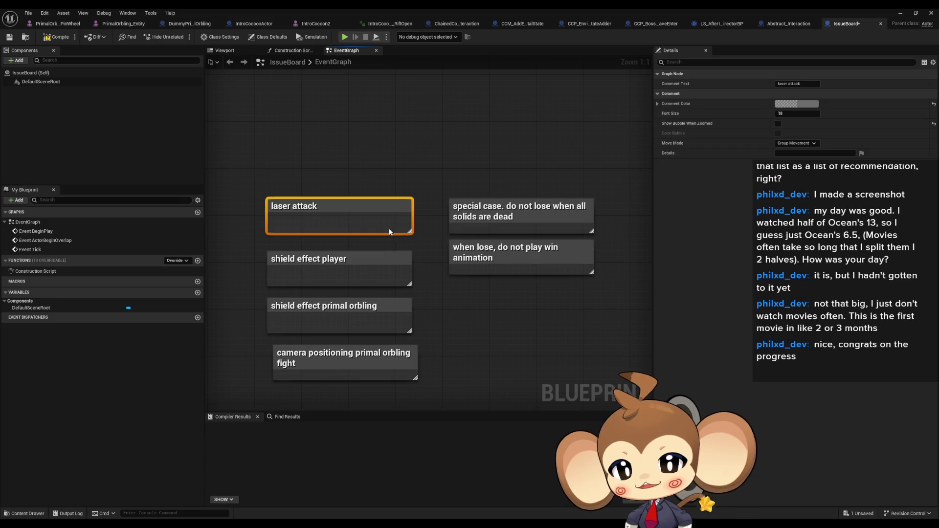
pyautogui.moveTo(464, 149); pyautogui.dragTo(563, 305)
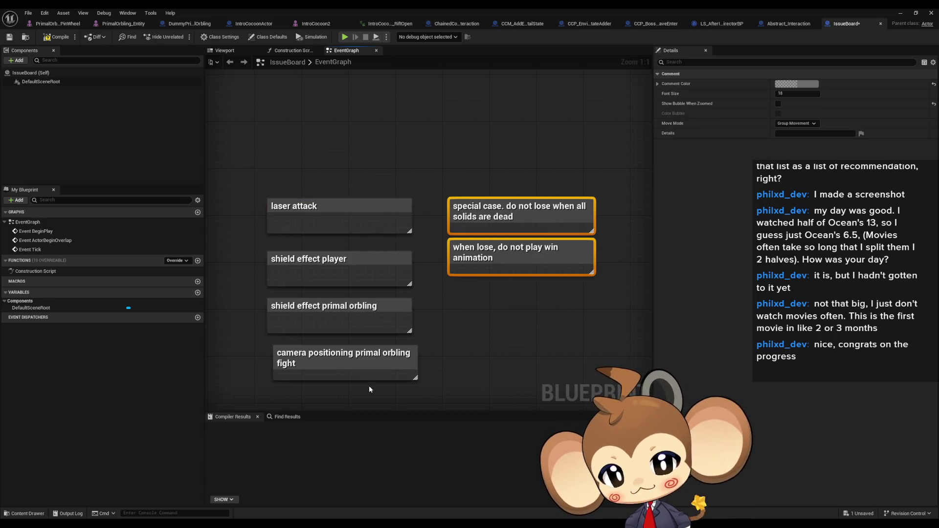
pyautogui.click(371, 371)
pyautogui.moveTo(355, 363); pyautogui.dragTo(348, 362)
pyautogui.doubleClick(348, 362)
pyautogui.click(531, 338)
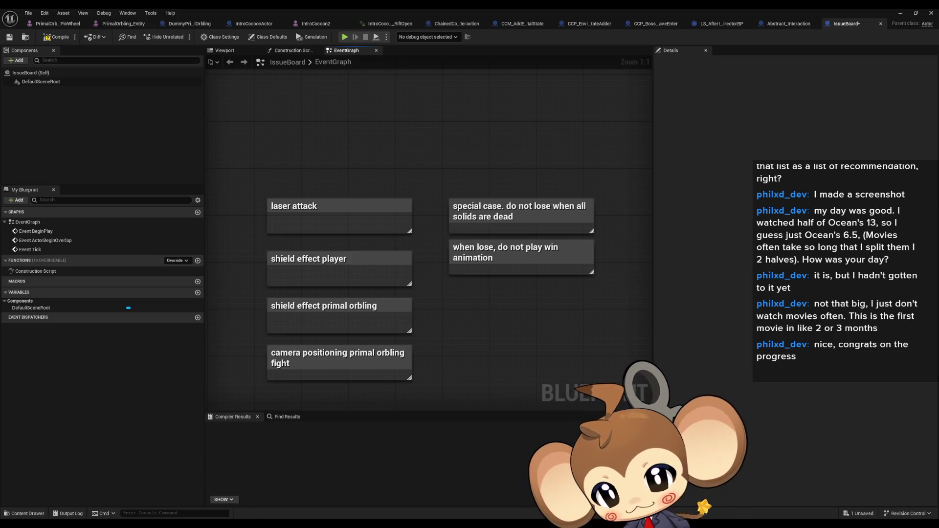
pyautogui.click(224, 499)
# In Paint, draw a larger outer ear and two curved strokes over the monkey's head.
pyautogui.press('Escape')
pyautogui.hotkey('alt', 'Tab')
pyautogui.moveTo(347, 215)
pyautogui.mouseDown()
pyautogui.moveTo(341, 204)
pyautogui.moveTo(243, 226)
pyautogui.moveTo(337, 266)
pyautogui.mouseUp()
pyautogui.moveTo(410, 221)
pyautogui.mouseDown()
pyautogui.moveTo(410, 202)
pyautogui.moveTo(343, 242)
pyautogui.moveTo(333, 263)
pyautogui.mouseUp()
pyautogui.moveTo(411, 221)
pyautogui.mouseDown()
pyautogui.moveTo(435, 201)
pyautogui.moveTo(449, 242)
pyautogui.moveTo(475, 250)
pyautogui.mouseUp()
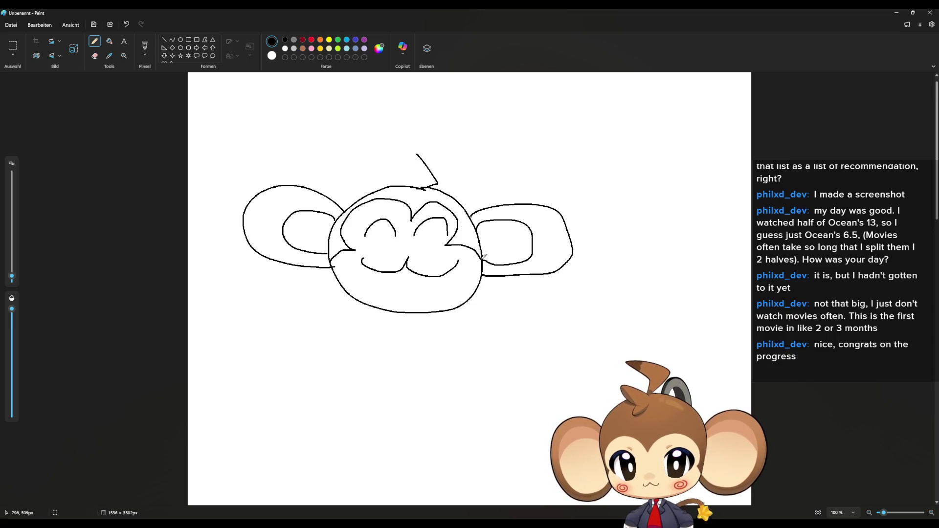
# Write BRB below the head and draw dark-red spirals on both cheeks.
pyautogui.moveTo(238, 366)
pyautogui.mouseDown()
pyautogui.moveTo(246, 343)
pyautogui.moveTo(248, 375)
pyautogui.moveTo(320, 336)
pyautogui.moveTo(324, 391)
pyautogui.mouseUp()
pyautogui.moveTo(364, 352)
pyautogui.mouseDown()
pyautogui.moveTo(379, 367)
pyautogui.moveTo(345, 385)
pyautogui.mouseUp()
pyautogui.click(303, 40)
pyautogui.moveTo(360, 252); pyautogui.dragTo(353, 254)
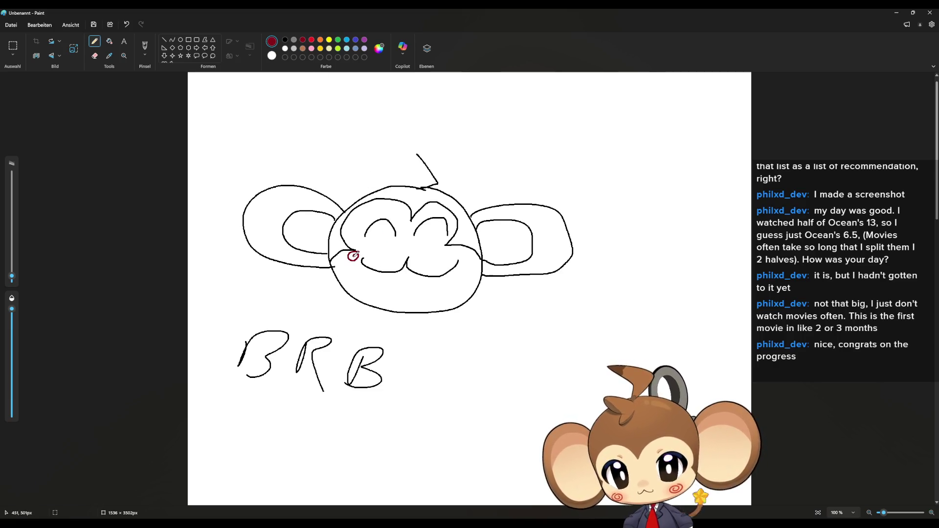
pyautogui.moveTo(457, 251); pyautogui.dragTo(455, 255)
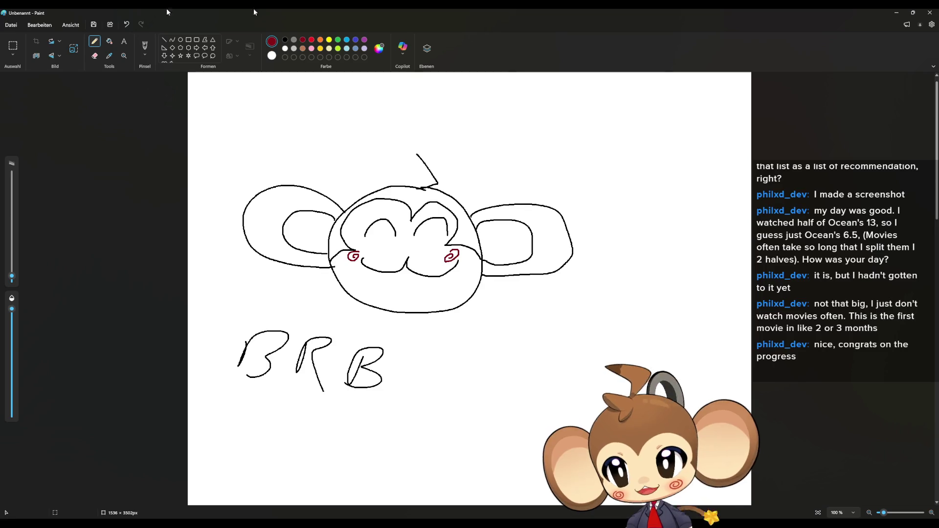
# Close Paint and discard the monkey doodle without saving.
pyautogui.click(931, 14)
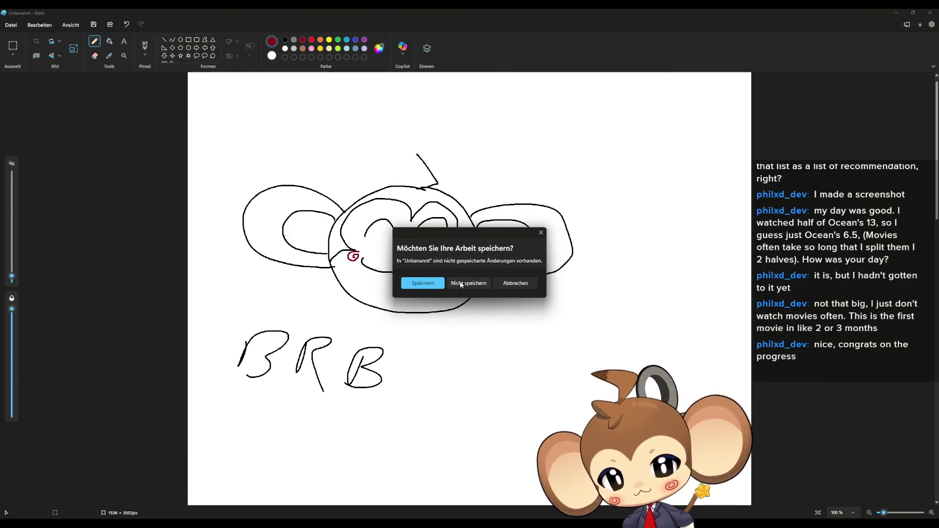
pyautogui.click(461, 285)
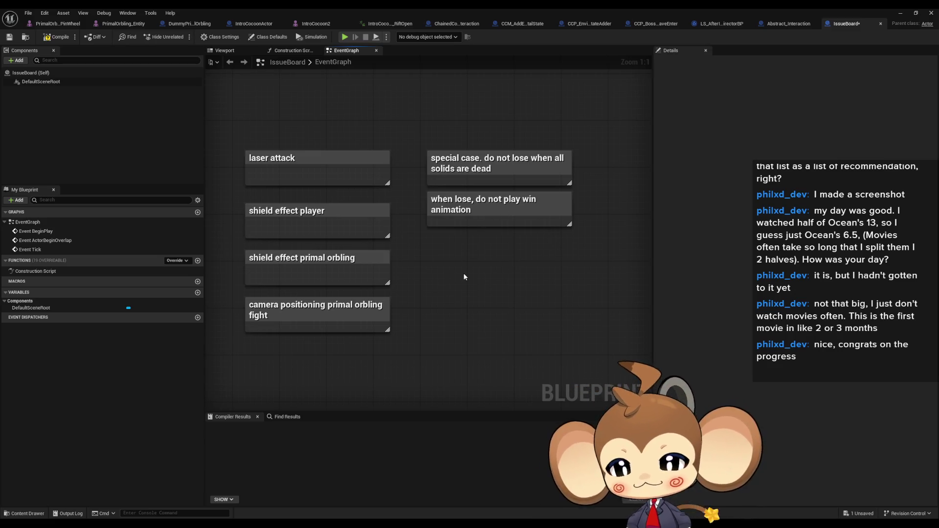
# Restore the maximized Blueprint editor to a floating window.
pyautogui.moveTo(515, 256)
pyautogui.mouseDown()
pyautogui.moveTo(473, 250)
pyautogui.moveTo(516, 249)
pyautogui.mouseUp()
pyautogui.click(504, 158)
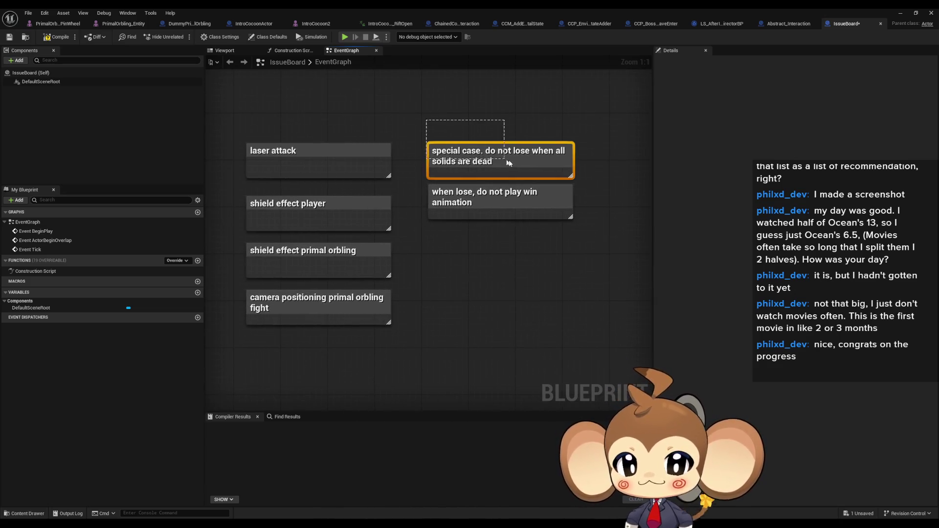
pyautogui.moveTo(467, 277); pyautogui.dragTo(485, 286)
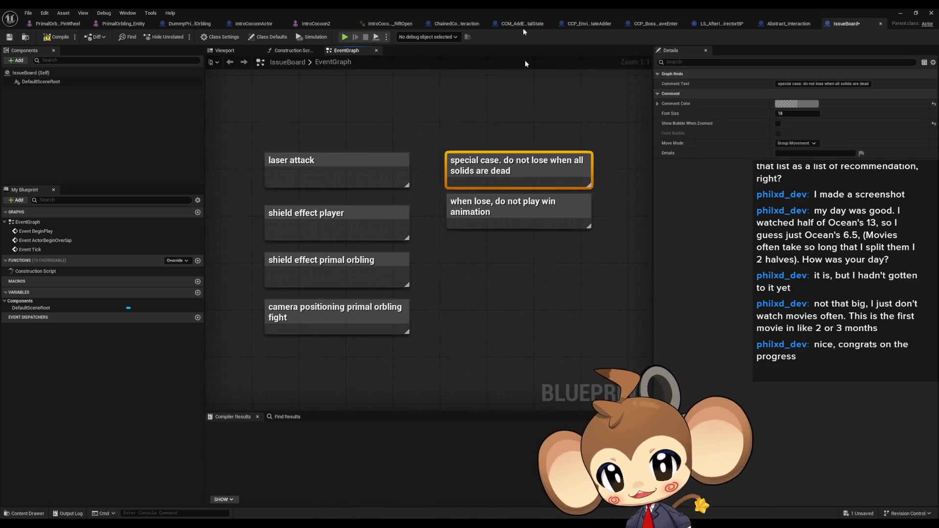
pyautogui.doubleClick(506, 8)
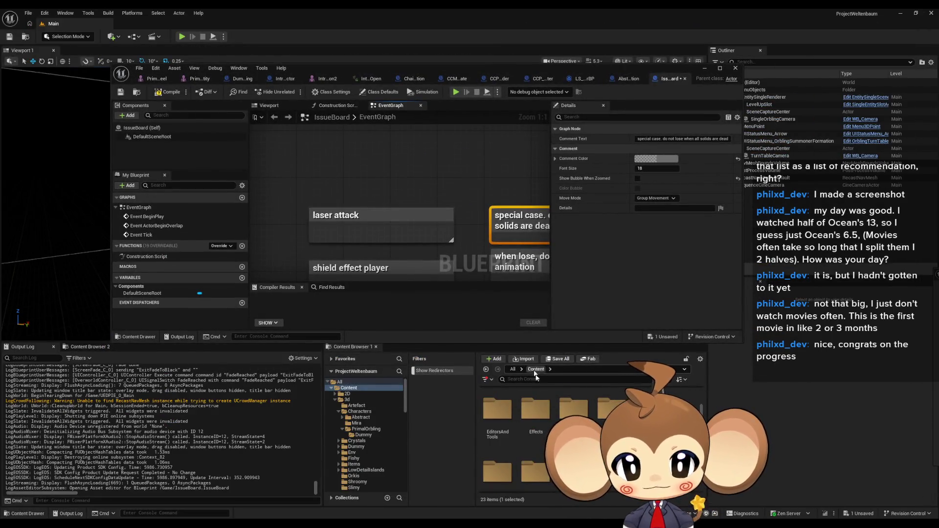
# Browse to Blueprints > BattleSystem and open the Competitors folder.
pyautogui.scroll(3, 518, 399)
pyautogui.doubleClick(574, 406)
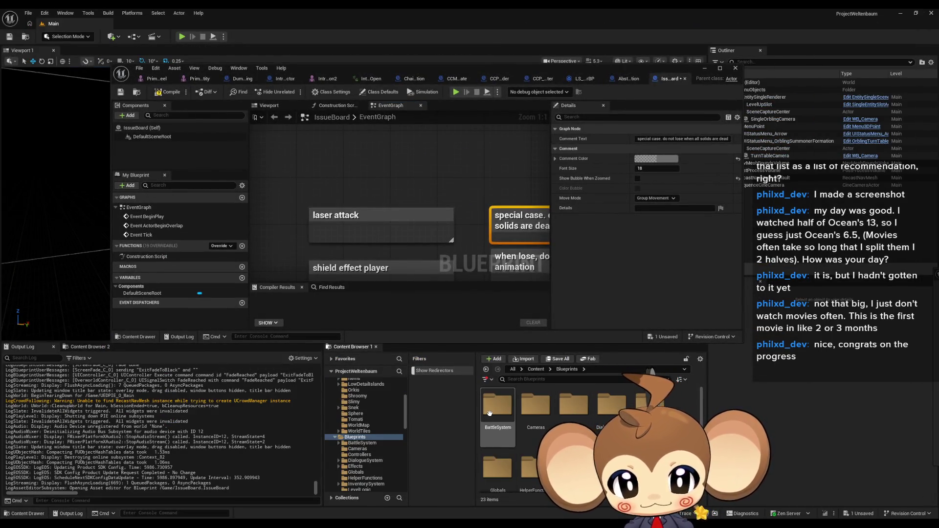
pyautogui.doubleClick(497, 405)
pyautogui.click(535, 459)
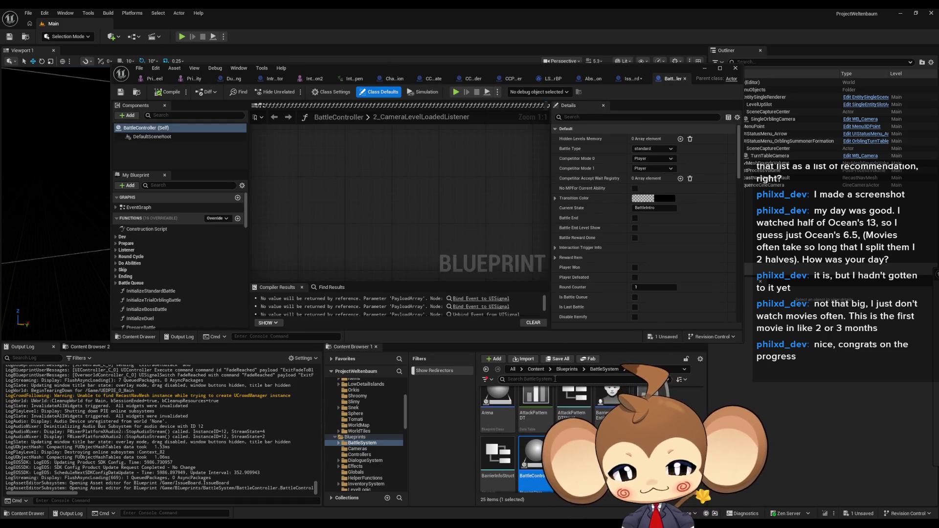
pyautogui.scroll(1, 538, 440)
pyautogui.scroll(1, 538, 440)
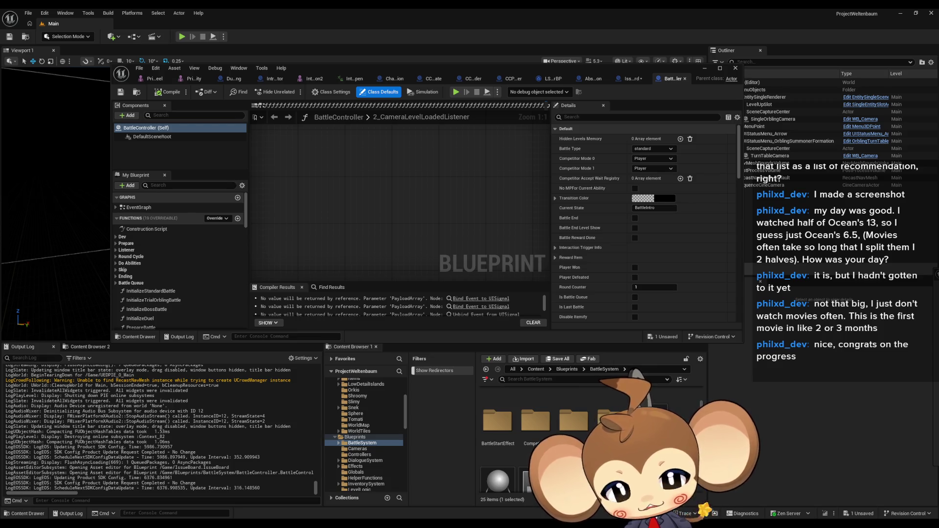
pyautogui.click(536, 423)
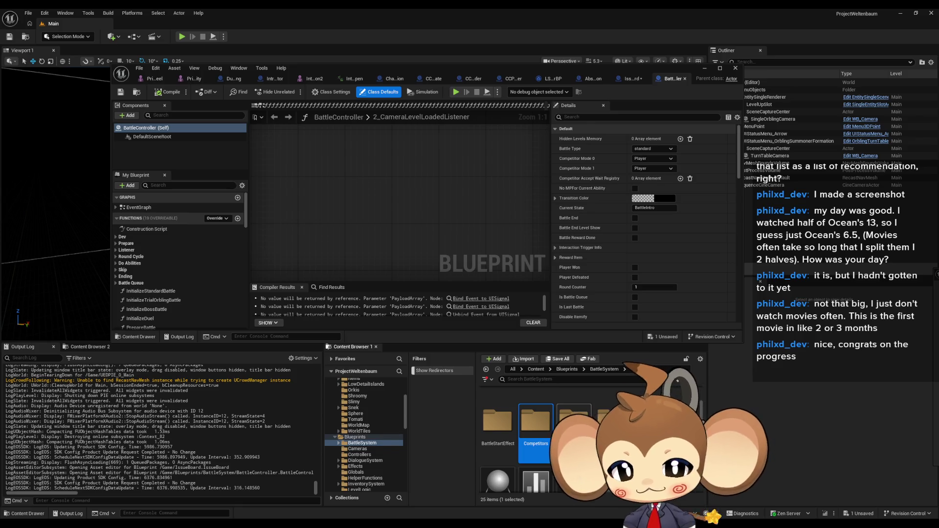
pyautogui.doubleClick(536, 421)
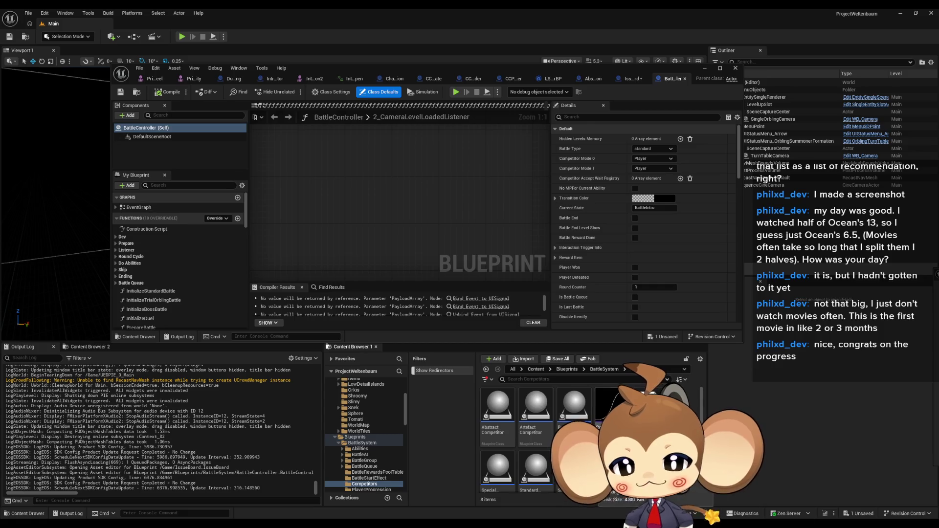
# Close the unneeded Blueprint tabs, including IntroCocoon and abstract interaction.
pyautogui.scroll(-1, 538, 440)
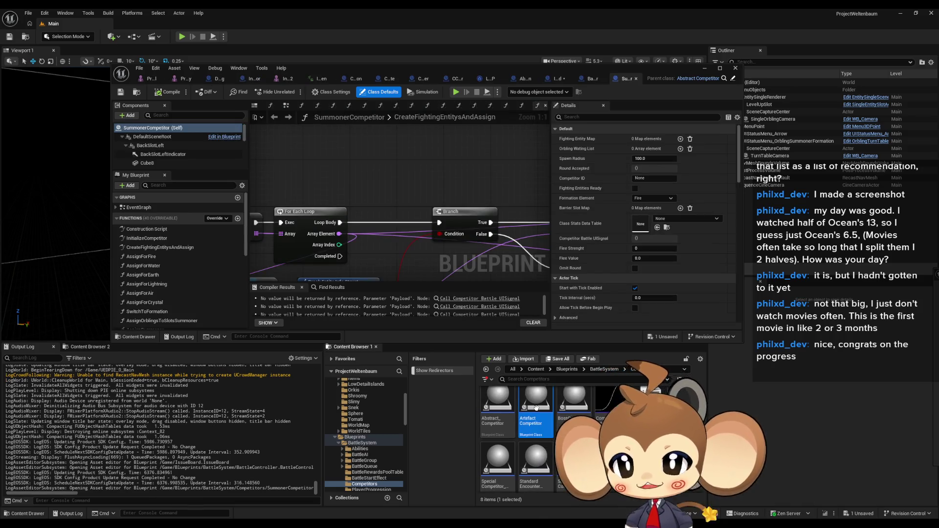
pyautogui.middleClick(150, 79)
pyautogui.middleClick(151, 79)
pyautogui.middleClick(153, 79)
pyautogui.middleClick(155, 79)
pyautogui.middleClick(157, 80)
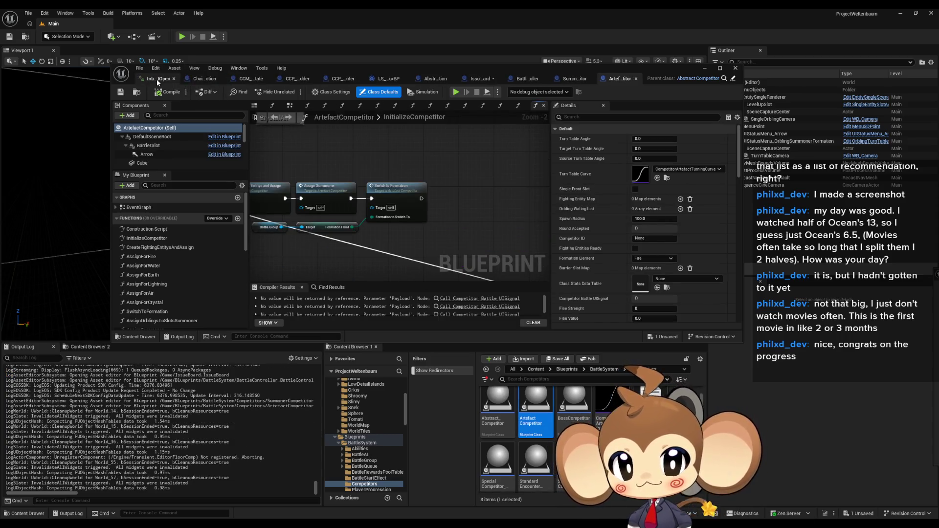
pyautogui.middleClick(157, 80)
pyautogui.middleClick(428, 79)
# Move the IssueBoard tab first, close the remaining extra tabs, and maximize the editor.
pyautogui.moveTo(428, 83); pyautogui.dragTo(161, 80)
pyautogui.middleClick(241, 81)
pyautogui.middleClick(241, 81)
pyautogui.middleClick(264, 81)
pyautogui.click(283, 79)
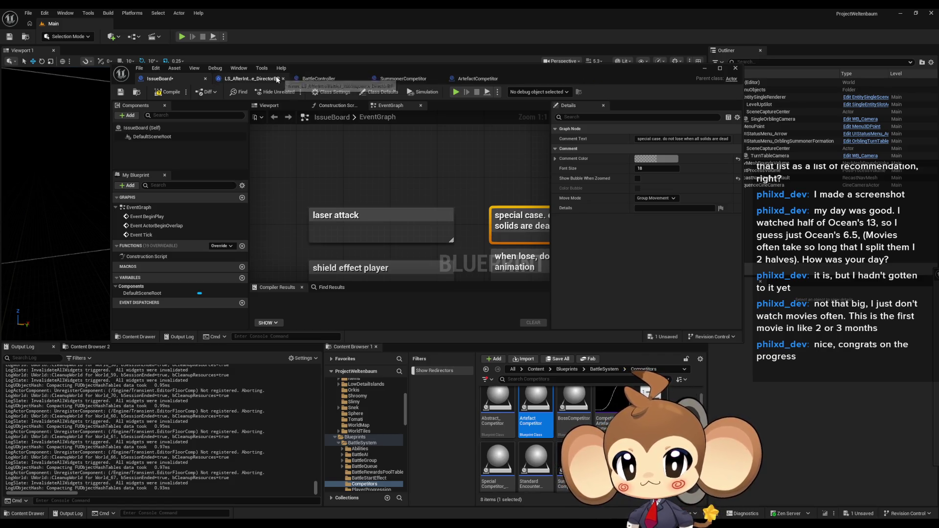
pyautogui.click(282, 79)
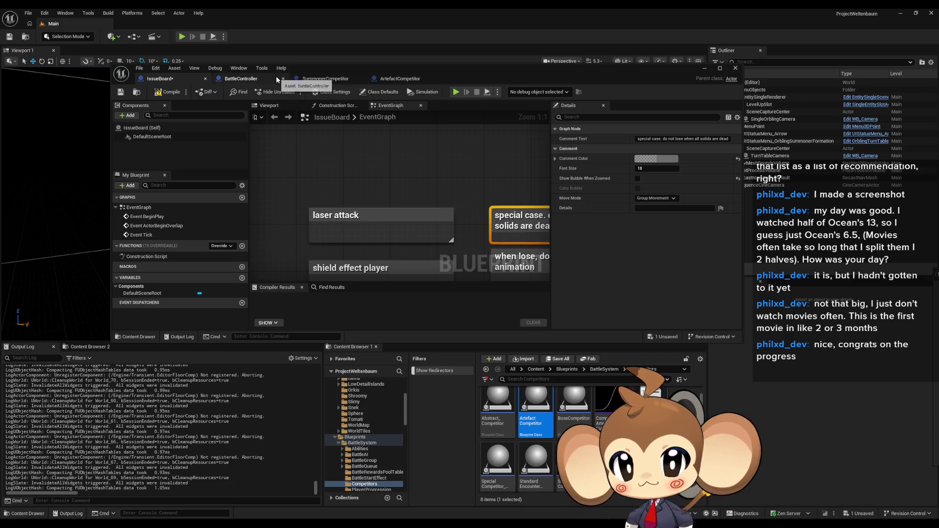
pyautogui.doubleClick(456, 70)
# Search the SummonerCompetitor Blueprint graphs for game over and pan to the SET nodes.
pyautogui.click(214, 24)
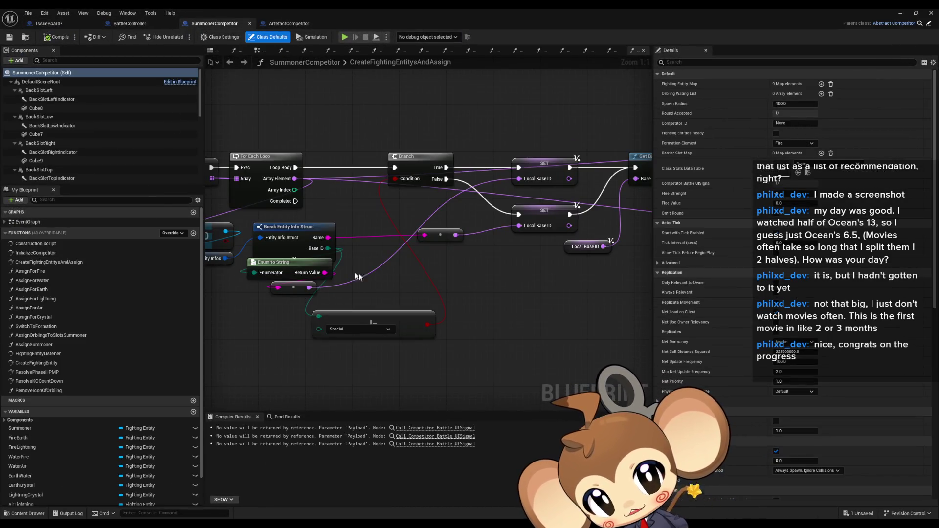
pyautogui.click(284, 417)
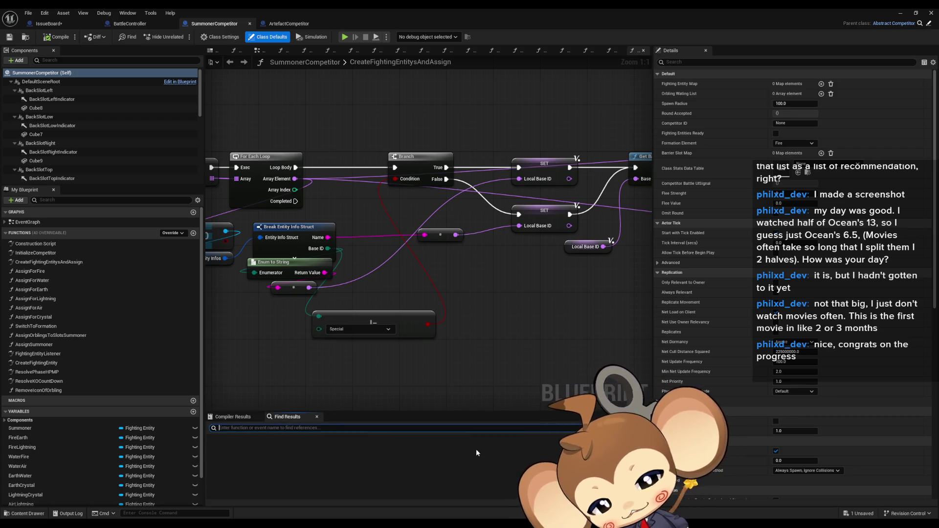
pyautogui.write('game over')
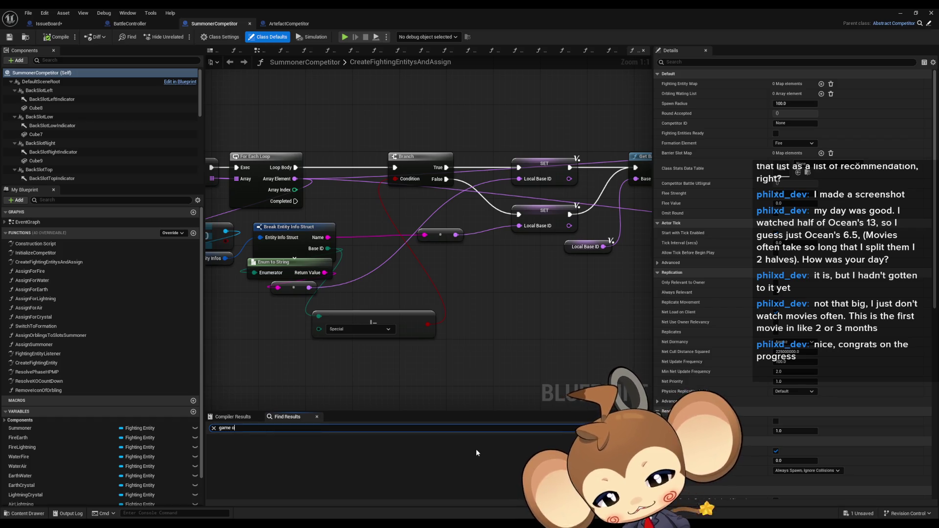
pyautogui.press('Return')
pyautogui.scroll(-1, 375, 365)
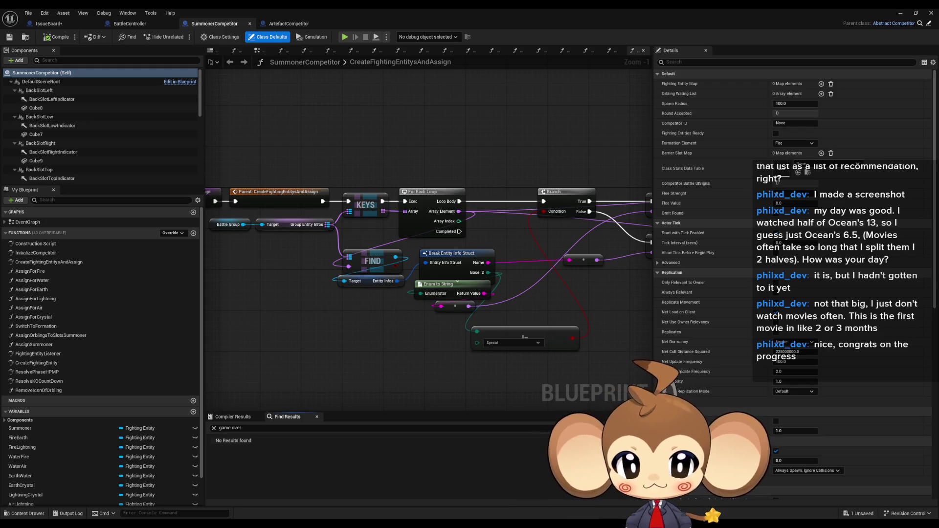
pyautogui.moveTo(425, 363); pyautogui.dragTo(300, 374)
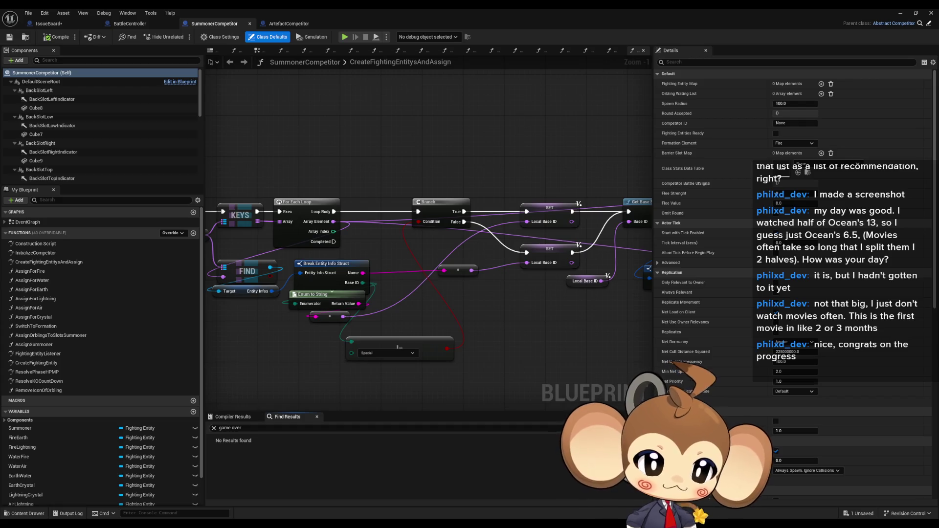
# Rerun the search with "game over" wrapped in quotes.
pyautogui.click(252, 429)
pyautogui.write('"')
pyautogui.press('Home')
pyautogui.write('"')
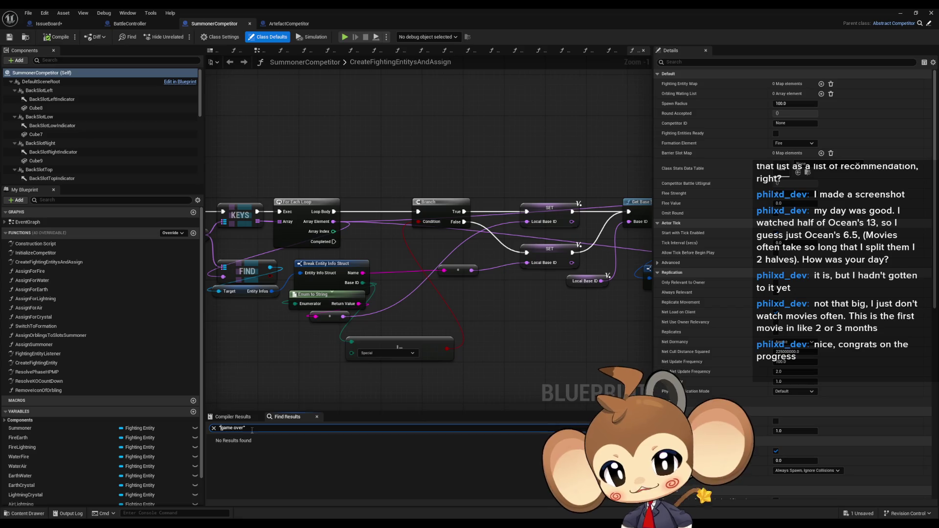
pyautogui.press('Return')
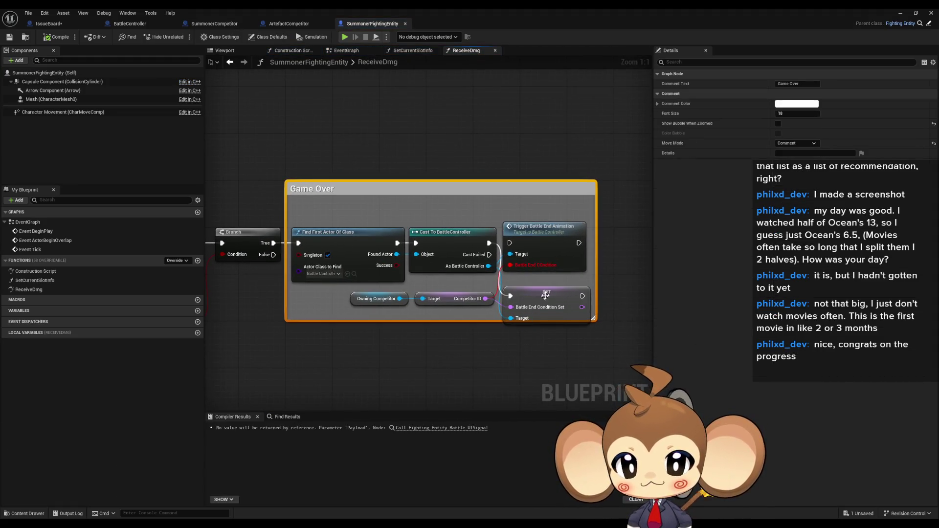
# Inspect the Game Over variable set, competitor ID getter and UI signal call nodes.
pyautogui.click(556, 299)
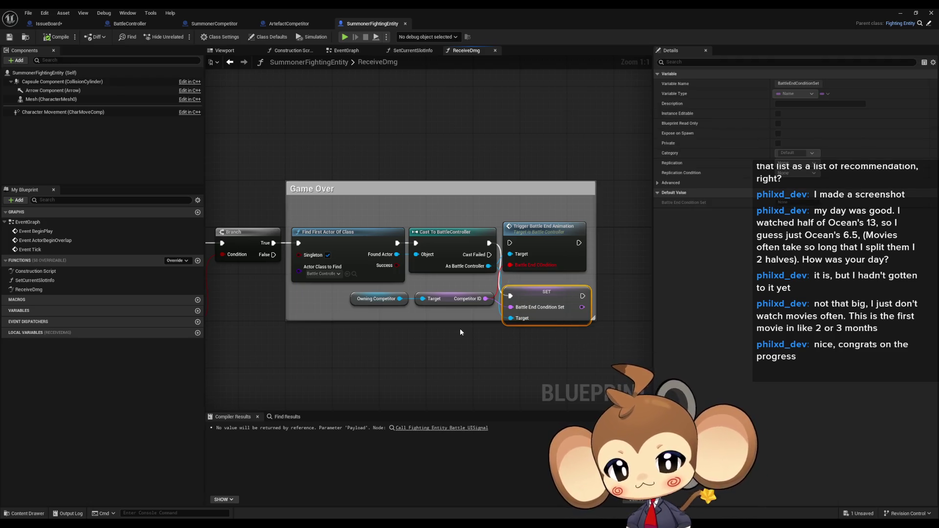
pyautogui.click(457, 300)
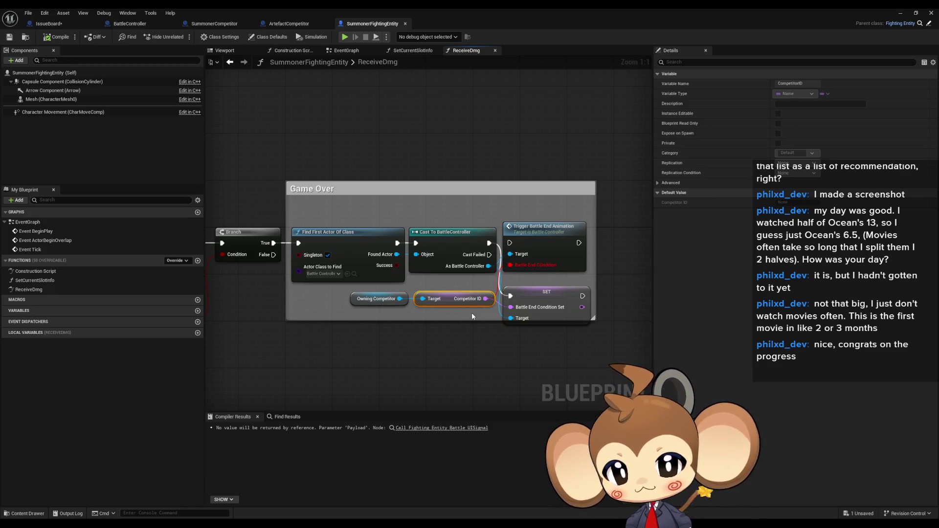
pyautogui.moveTo(484, 299)
pyautogui.mouseDown()
pyautogui.moveTo(803, 281)
pyautogui.moveTo(437, 294)
pyautogui.mouseUp()
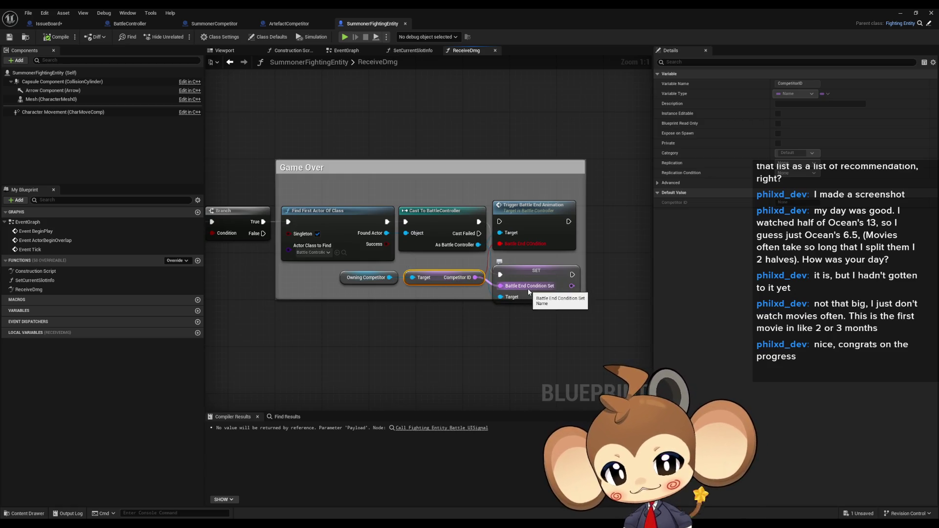
pyautogui.scroll(-2, 357, 305)
pyautogui.moveTo(357, 304); pyautogui.dragTo(636, 303)
pyautogui.scroll(3, 522, 294)
# Trace the chain from the ReceiveDmg entry to Game Over and inspect Local Found.
pyautogui.moveTo(522, 293); pyautogui.dragTo(433, 291)
pyautogui.click(314, 231)
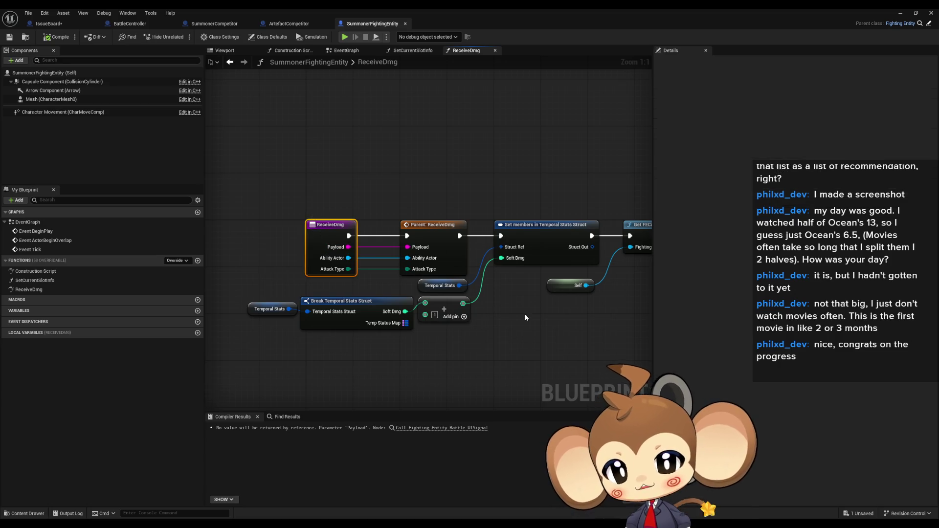
pyautogui.moveTo(524, 314); pyautogui.dragTo(458, 310)
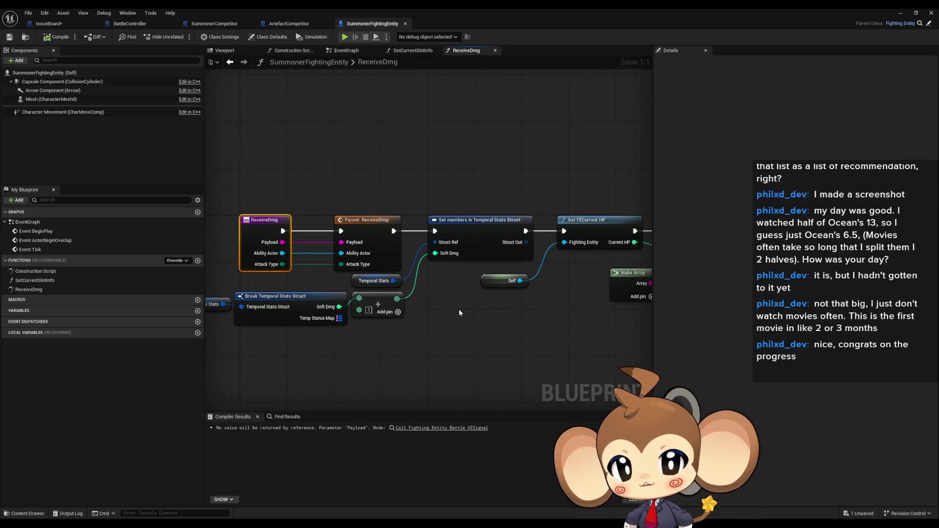
pyautogui.scroll(-3, 459, 309)
pyautogui.moveTo(485, 322); pyautogui.dragTo(290, 312)
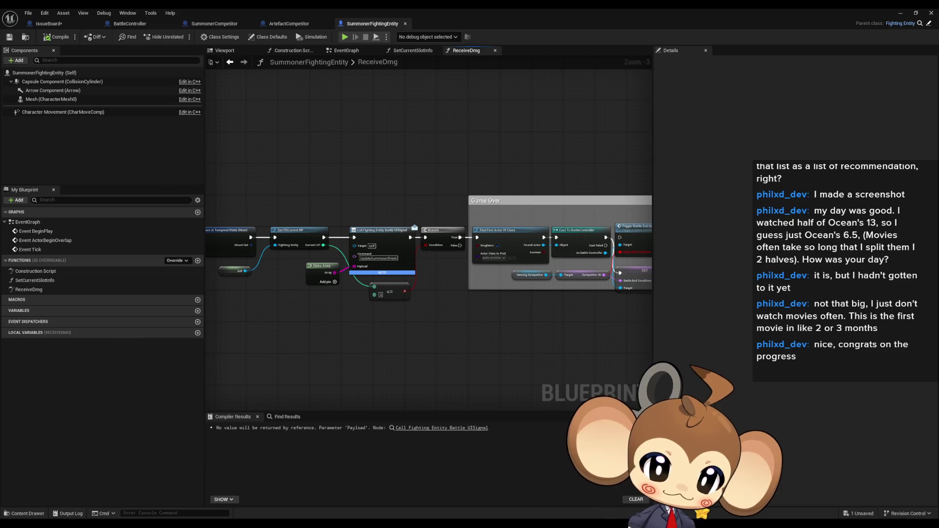
pyautogui.click(357, 193)
# Review the loop, branch, Summoner comparison and entry node of CheckForBattleCapableOrbling.
pyautogui.moveTo(478, 233)
pyautogui.mouseDown()
pyautogui.moveTo(313, 235)
pyautogui.moveTo(368, 290)
pyautogui.mouseUp()
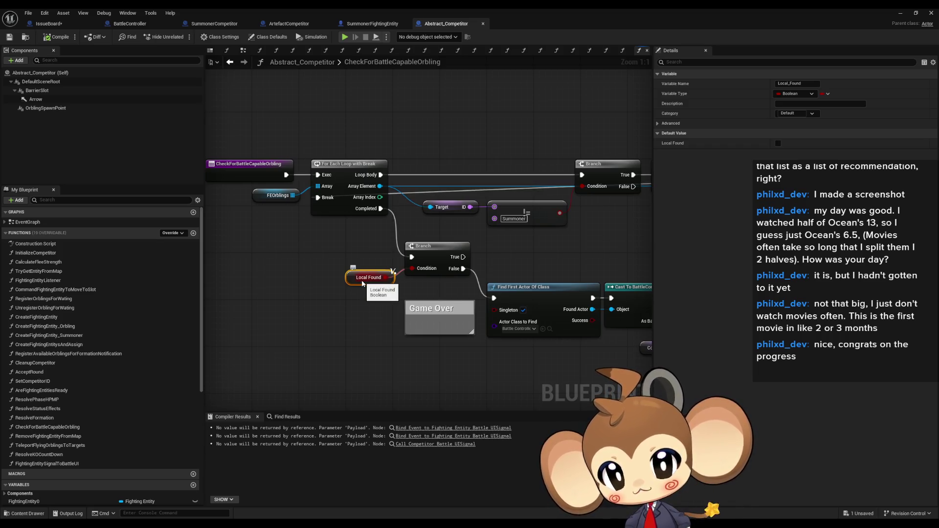
pyautogui.scroll(-5, 98, 343)
pyautogui.moveTo(464, 274)
pyautogui.mouseDown()
pyautogui.moveTo(405, 275)
pyautogui.moveTo(206, 326)
pyautogui.mouseUp()
pyautogui.moveTo(459, 242); pyautogui.dragTo(639, 221)
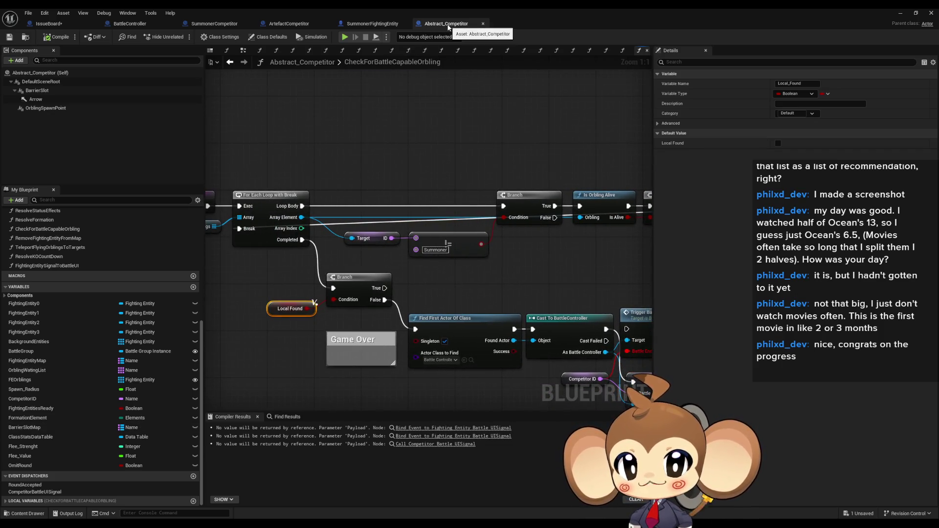
pyautogui.moveTo(360, 191)
pyautogui.mouseDown()
pyautogui.moveTo(485, 261)
pyautogui.moveTo(463, 263)
pyautogui.mouseUp()
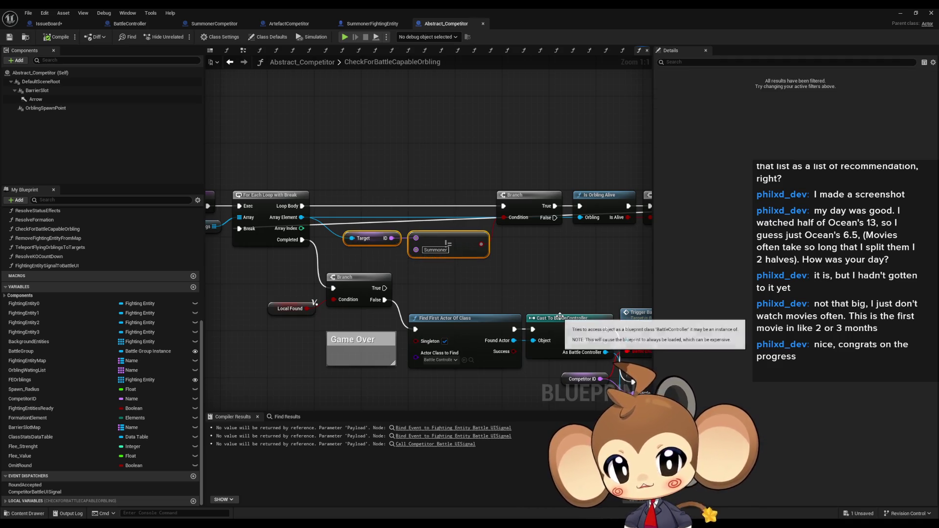
pyautogui.moveTo(473, 308); pyautogui.dragTo(610, 310)
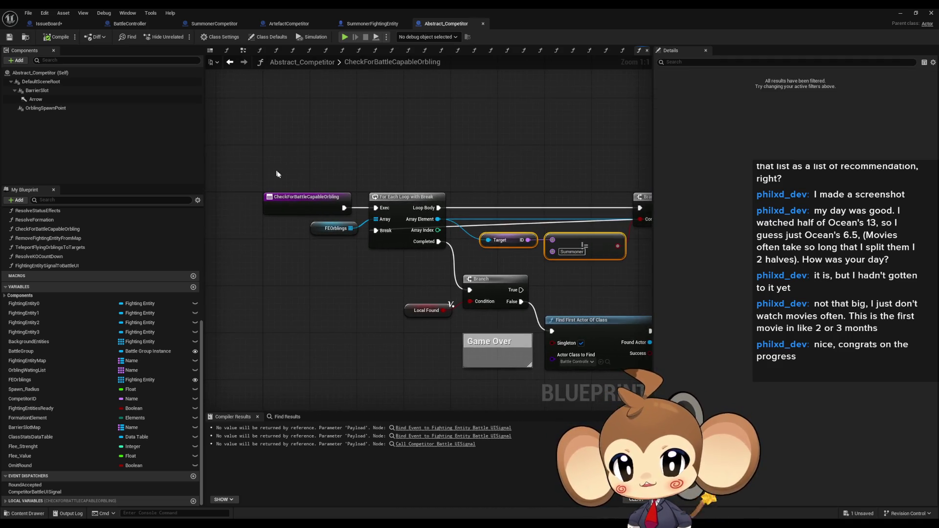
pyautogui.click(296, 201)
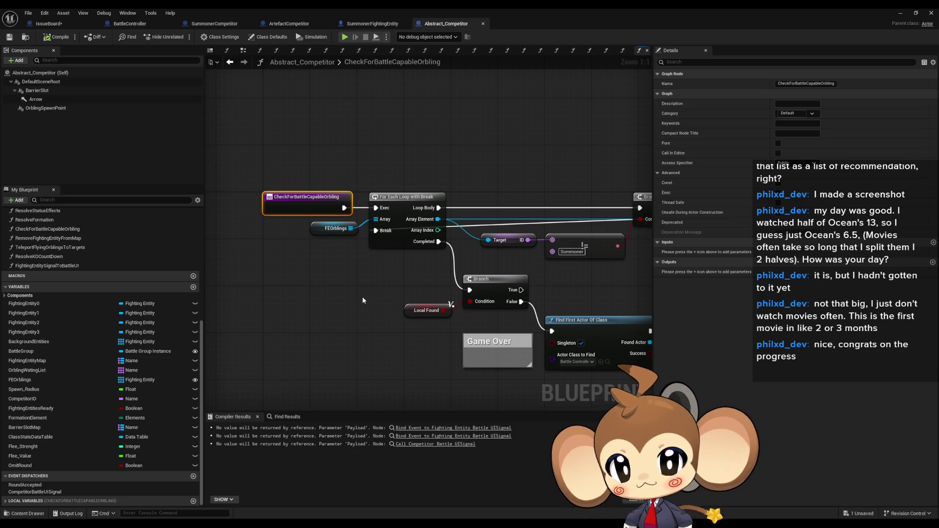
# Examine the Is Orbling Alive, cast and SET Local Found nodes before the Game Over chain.
pyautogui.moveTo(363, 301); pyautogui.dragTo(328, 260)
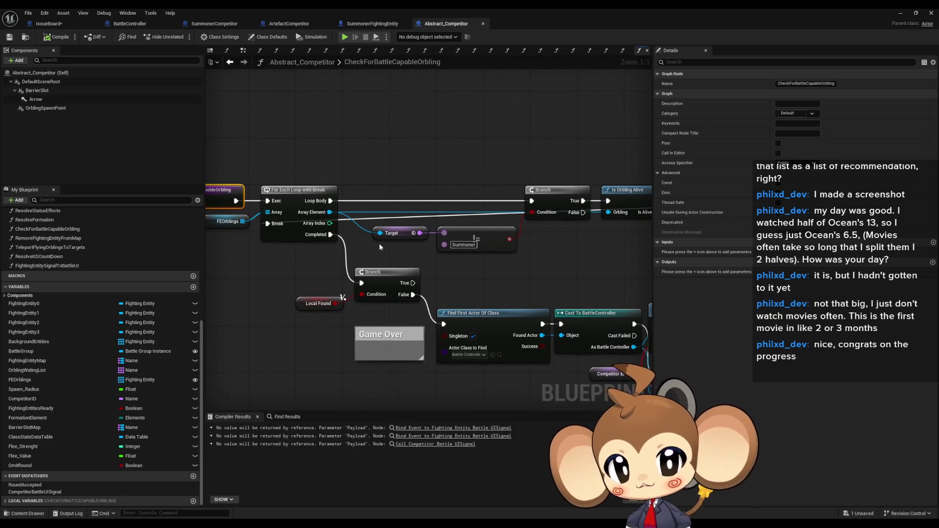
pyautogui.moveTo(367, 222)
pyautogui.mouseDown()
pyautogui.moveTo(489, 254)
pyautogui.moveTo(579, 263)
pyautogui.mouseUp()
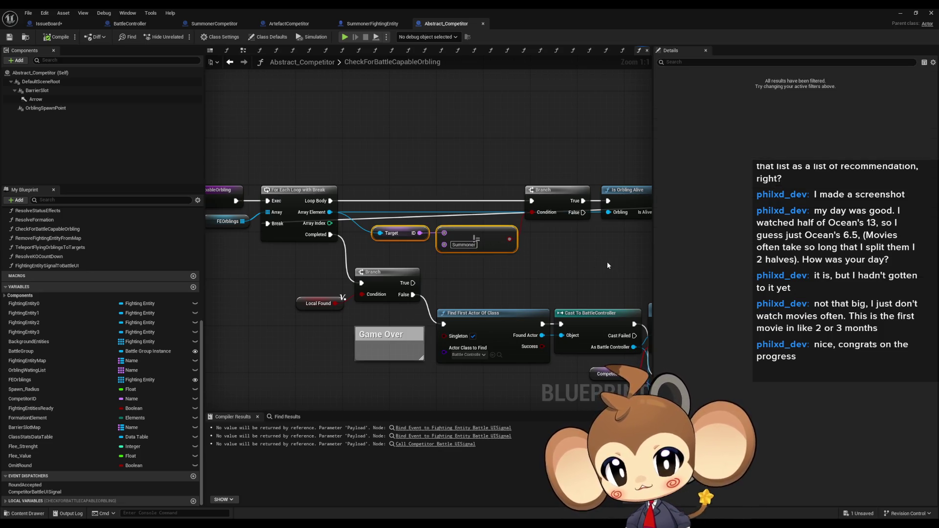
pyautogui.moveTo(606, 263); pyautogui.dragTo(340, 273)
pyautogui.moveTo(512, 169)
pyautogui.mouseDown()
pyautogui.moveTo(465, 244)
pyautogui.moveTo(486, 244)
pyautogui.moveTo(537, 216)
pyautogui.mouseUp()
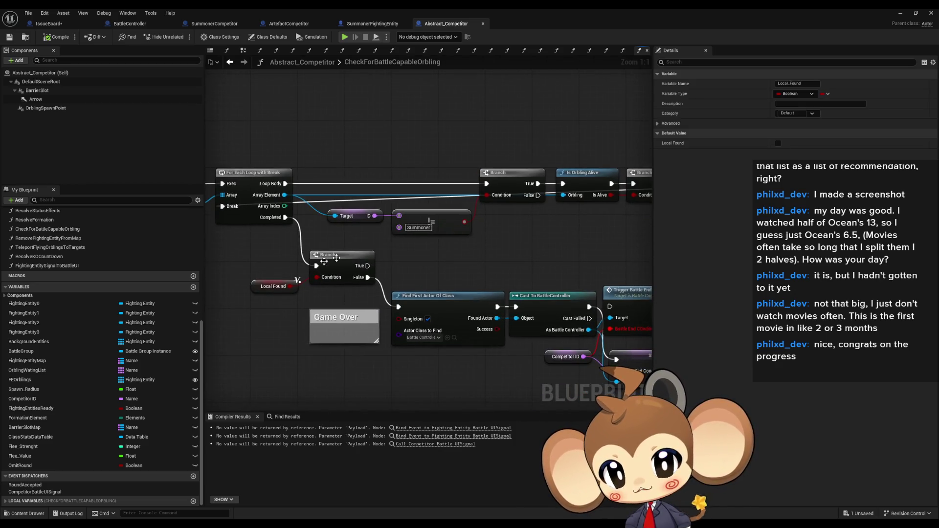
pyautogui.moveTo(272, 298); pyautogui.dragTo(441, 306)
pyautogui.click(323, 184)
pyautogui.moveTo(553, 266)
pyautogui.mouseDown()
pyautogui.moveTo(485, 262)
pyautogui.moveTo(384, 228)
pyautogui.mouseUp()
pyautogui.moveTo(357, 217); pyautogui.dragTo(344, 212)
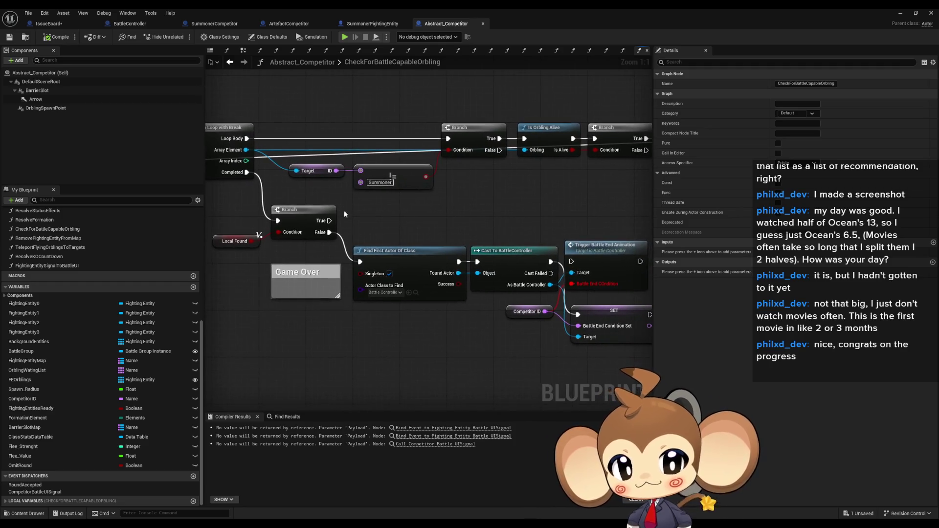
# Delete the Trigger Battle End Animation node in Abstract_Competitor and SummonerFightingEntity.
pyautogui.click(628, 258)
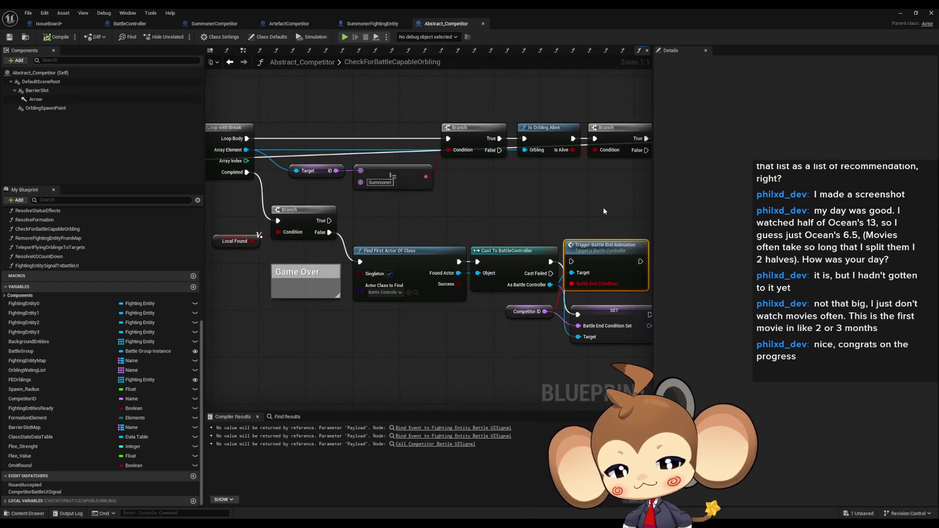
pyautogui.press('Delete')
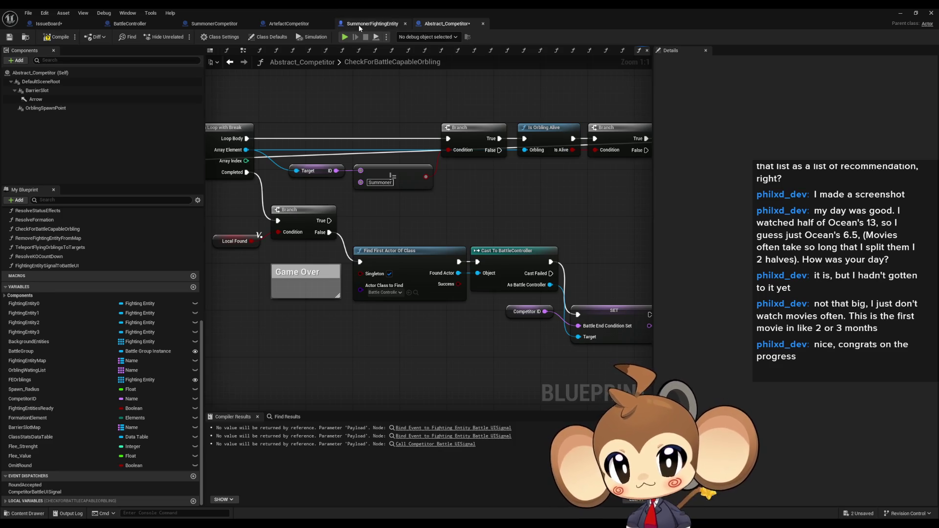
pyautogui.click(359, 25)
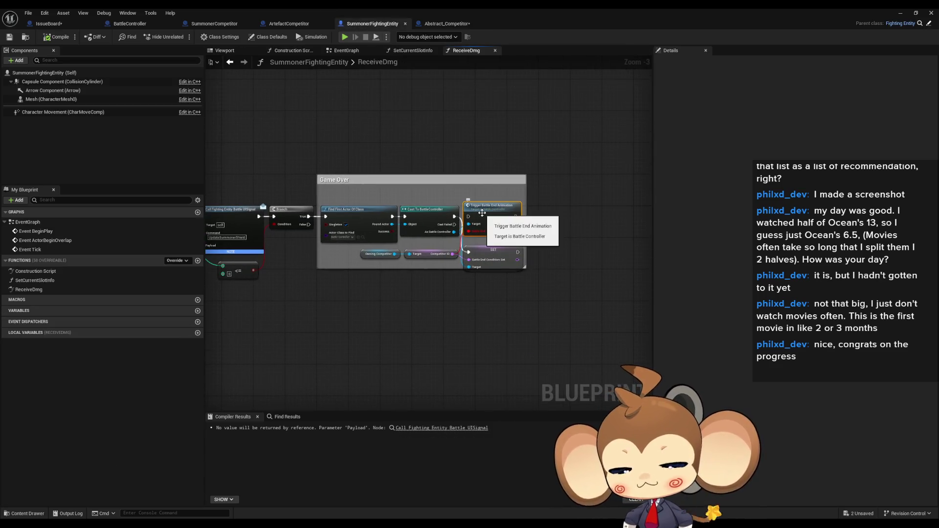
pyautogui.press('Delete')
# Move the SET BattleEndConditionSet node up into the Game Over comment in both blueprints.
pyautogui.click(431, 24)
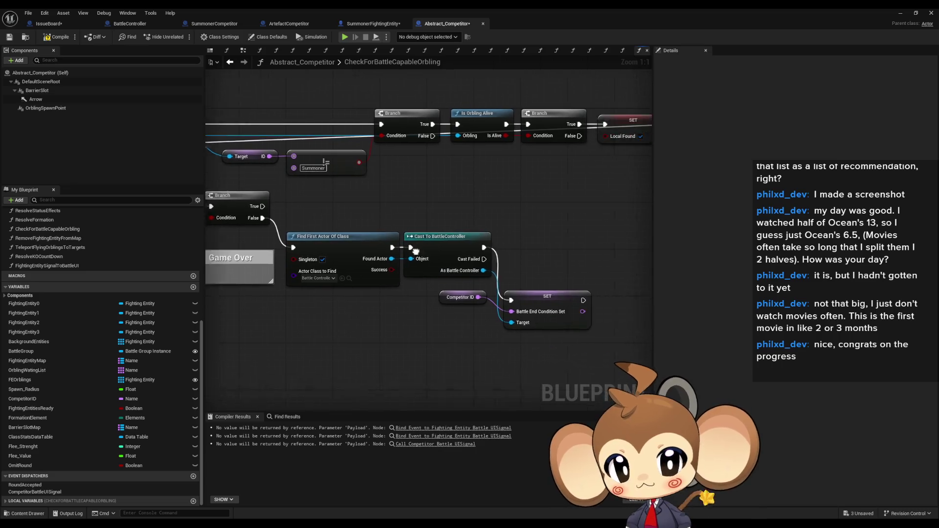
pyautogui.moveTo(526, 285); pyautogui.dragTo(527, 232)
pyautogui.click(531, 321)
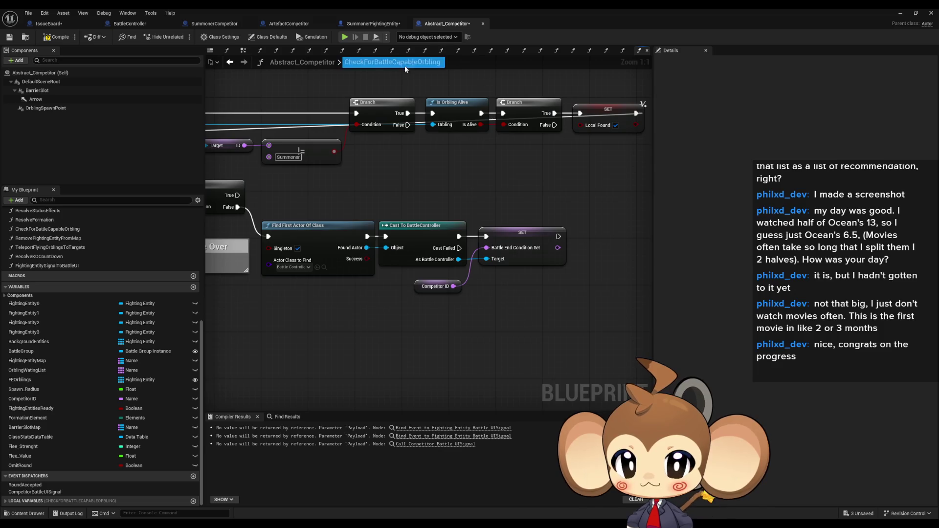
pyautogui.click(375, 25)
pyautogui.moveTo(491, 248); pyautogui.dragTo(492, 213)
pyautogui.click(433, 24)
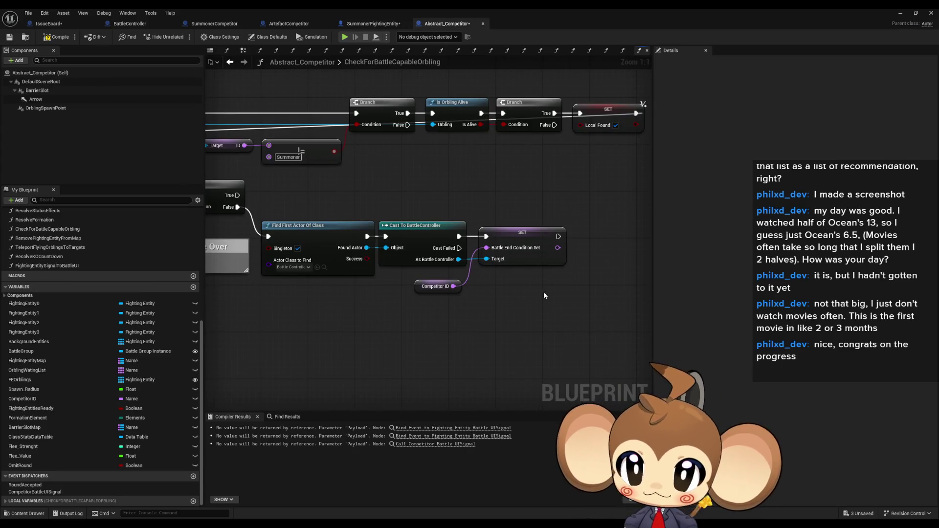
# Review the updated CheckForBattleCapableOrbling graph from Local Found back to the function entry.
pyautogui.moveTo(500, 308); pyautogui.dragTo(664, 318)
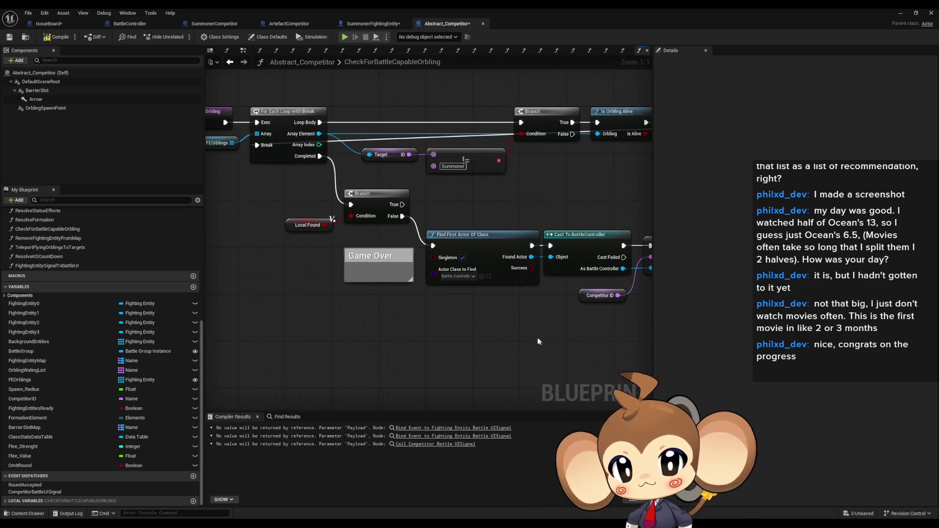
pyautogui.click(303, 218)
pyautogui.moveTo(311, 239); pyautogui.dragTo(380, 245)
pyautogui.moveTo(558, 165); pyautogui.dragTo(501, 184)
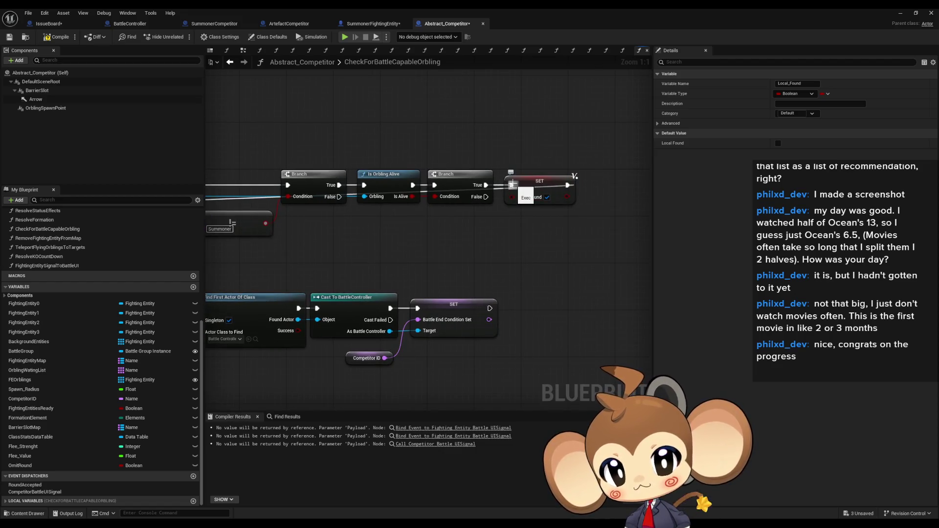
pyautogui.moveTo(511, 185)
pyautogui.mouseDown()
pyautogui.moveTo(495, 216)
pyautogui.moveTo(493, 198)
pyautogui.moveTo(519, 239)
pyautogui.moveTo(492, 217)
pyautogui.mouseUp()
pyautogui.click(509, 220)
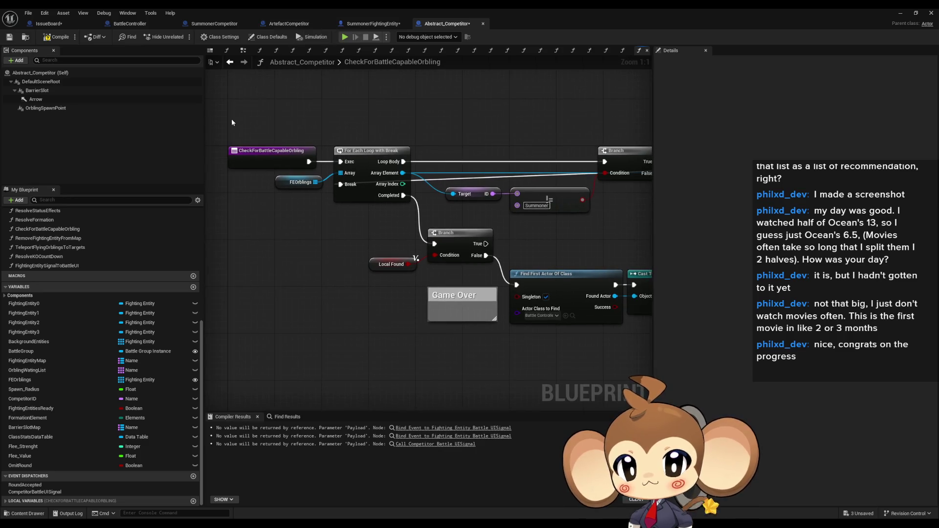
pyautogui.moveTo(269, 164); pyautogui.dragTo(270, 165)
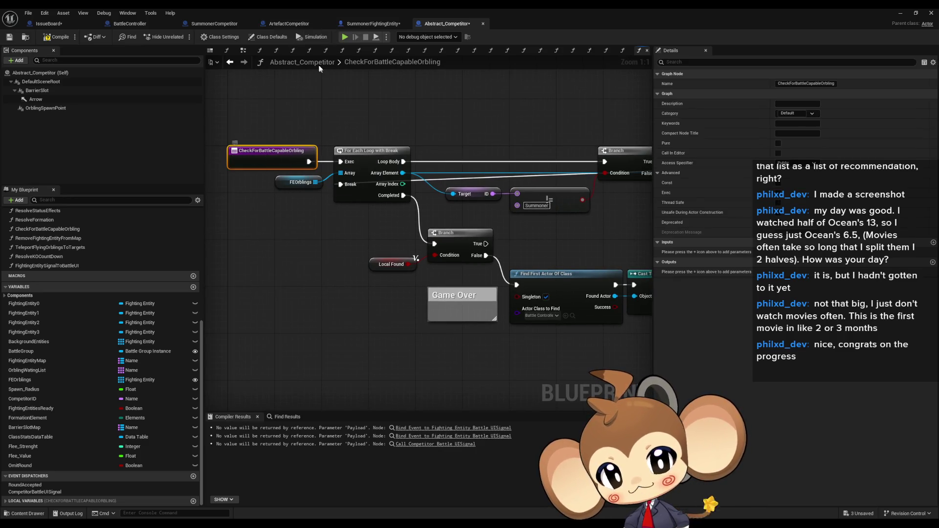
pyautogui.moveTo(380, 172)
pyautogui.mouseDown()
pyautogui.moveTo(267, 178)
pyautogui.moveTo(351, 182)
pyautogui.moveTo(433, 240)
pyautogui.mouseUp()
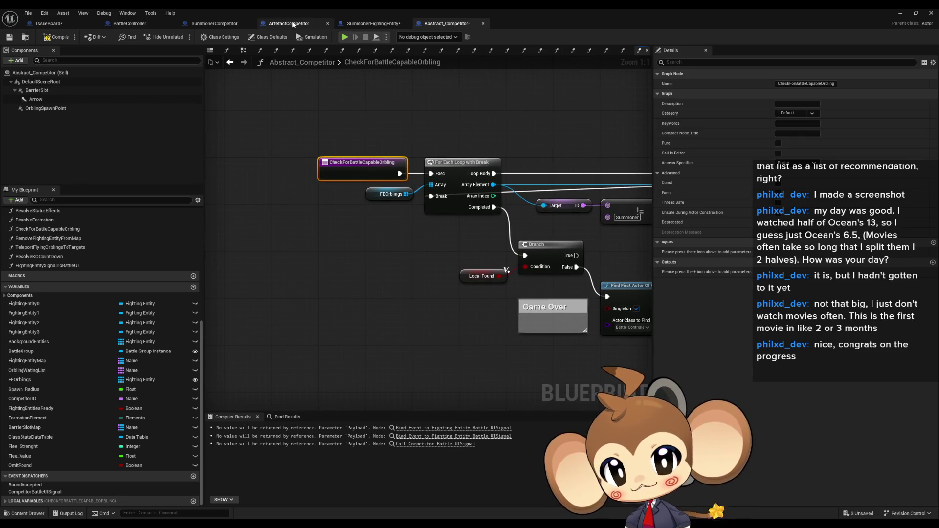
# Override CheckForBattleCapableOrbling in ArtefactCompetitor, then return to the level editor.
pyautogui.click(294, 25)
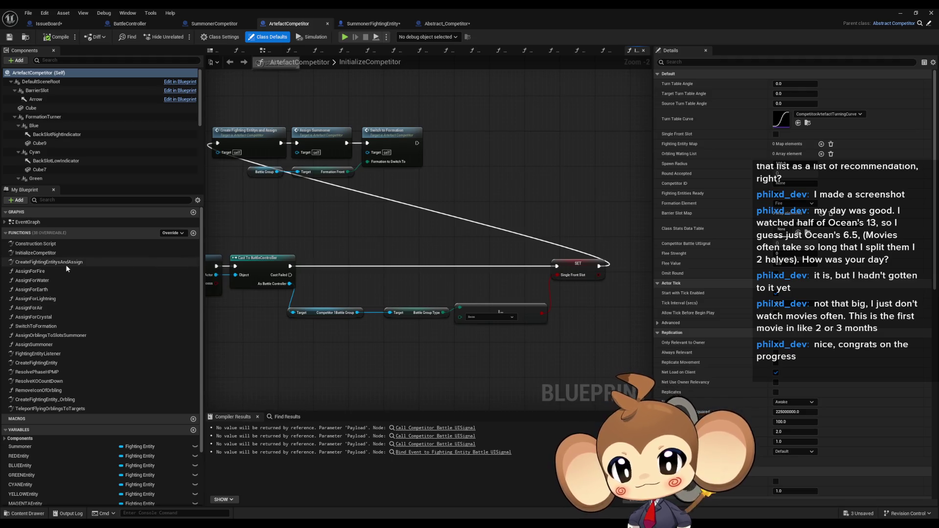
pyautogui.click(171, 234)
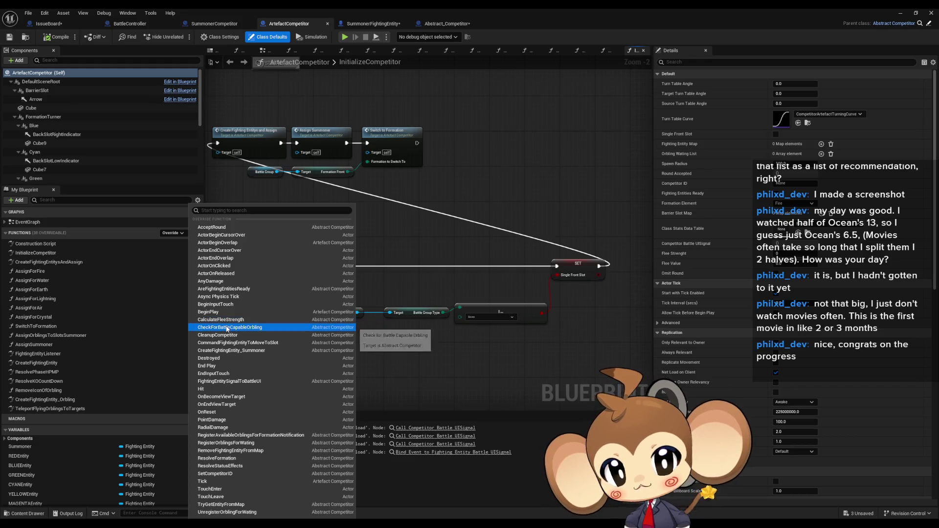
pyautogui.click(260, 329)
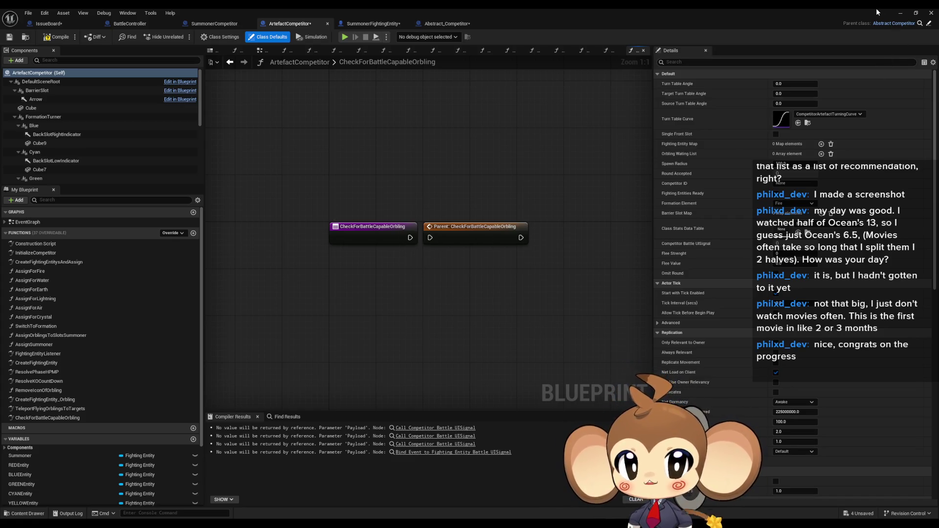
pyautogui.click(901, 11)
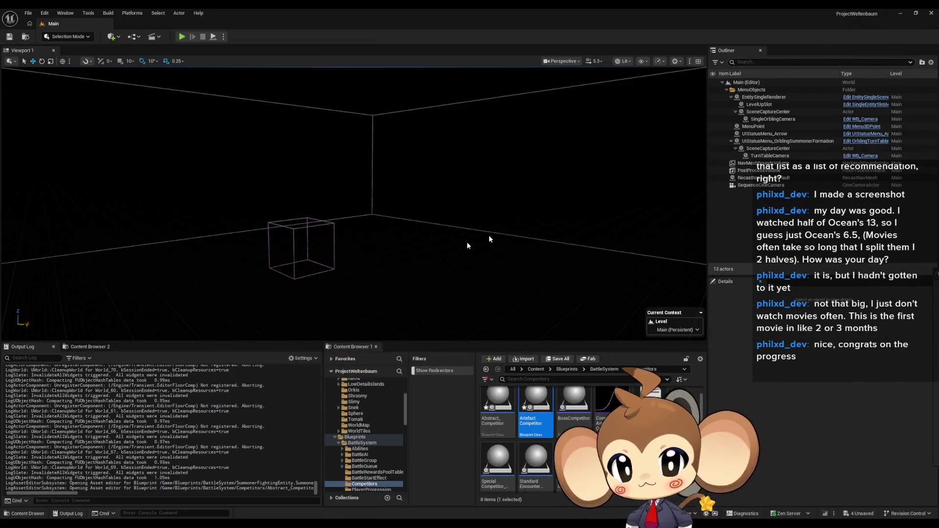
# Play-test a battle in the editor, watch the fight, then stop the session.
pyautogui.click(182, 37)
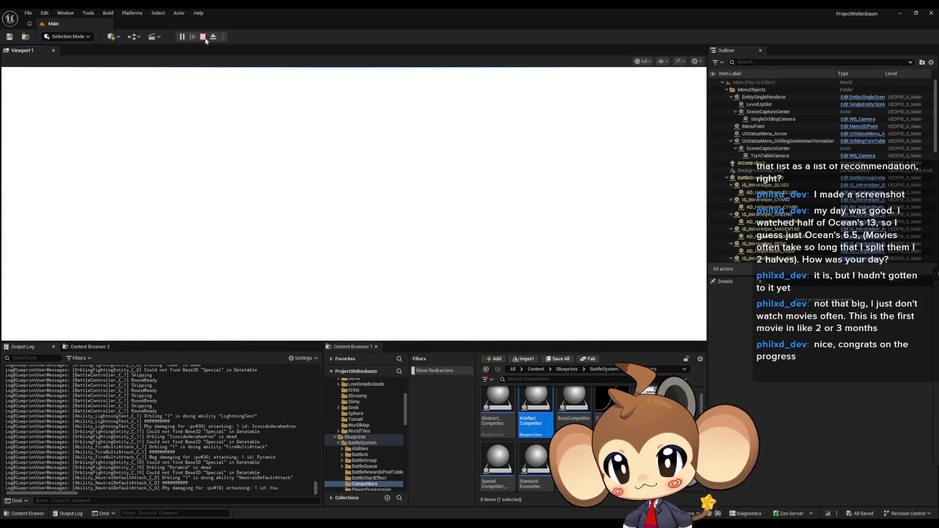
pyautogui.click(203, 37)
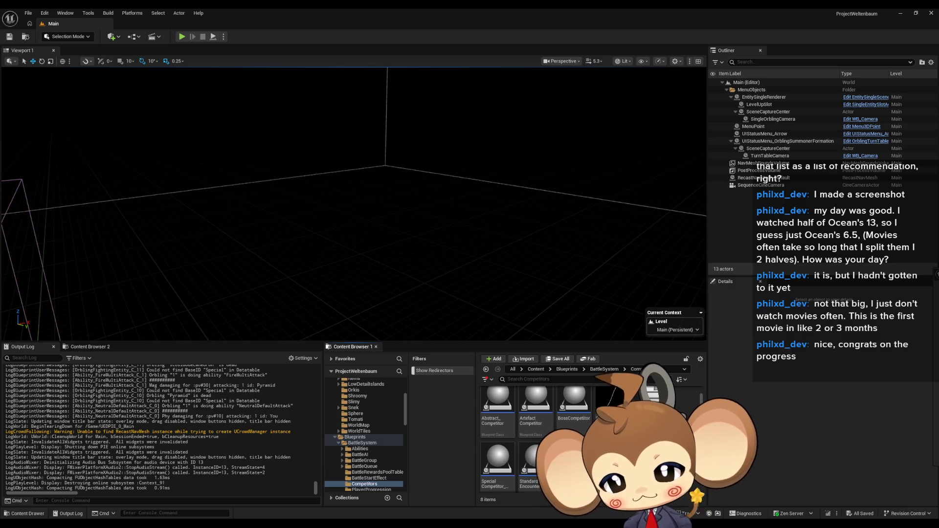
# Browse from Content to Blueprints > Controllers and open OverworldController.
pyautogui.scroll(1, 587, 441)
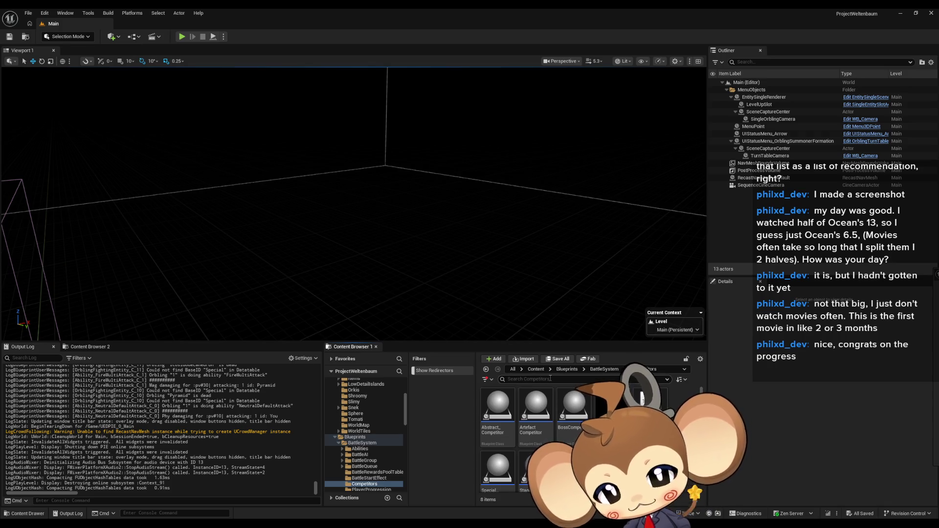
pyautogui.scroll(-2, 543, 401)
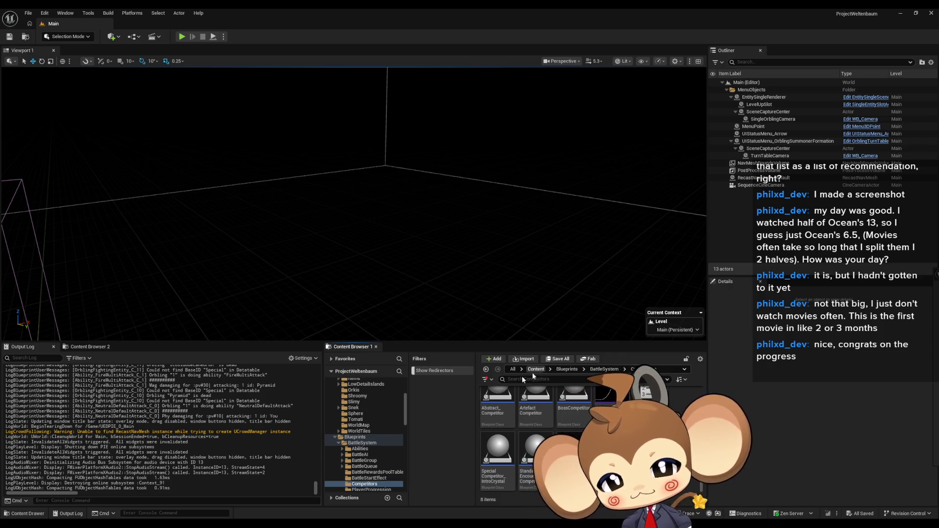
pyautogui.scroll(-3, 388, 445)
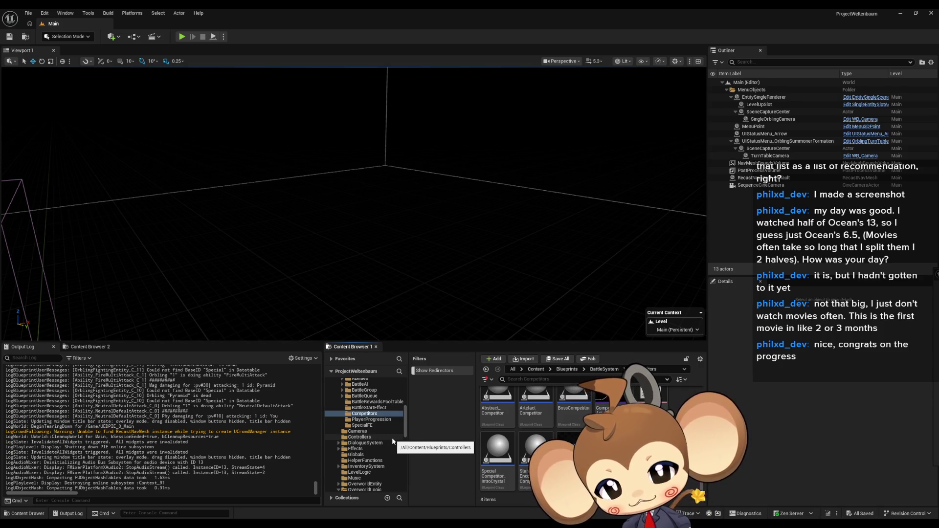
pyautogui.scroll(1, 518, 421)
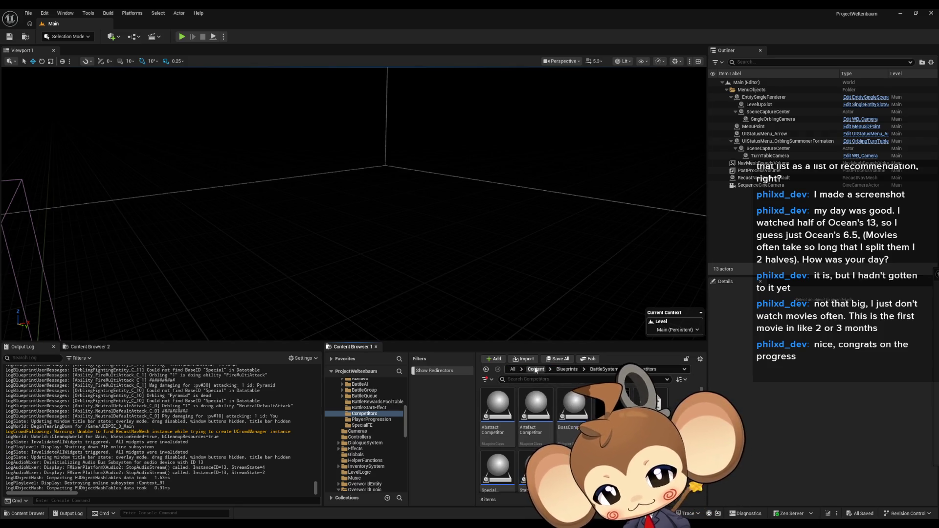
pyautogui.hotkey('alt', 'Left')
pyautogui.doubleClick(579, 408)
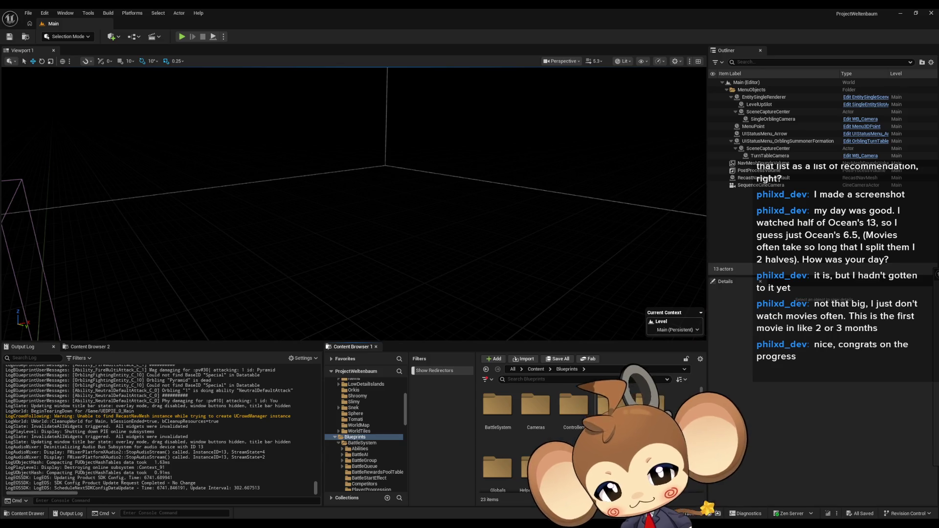
pyautogui.click(580, 414)
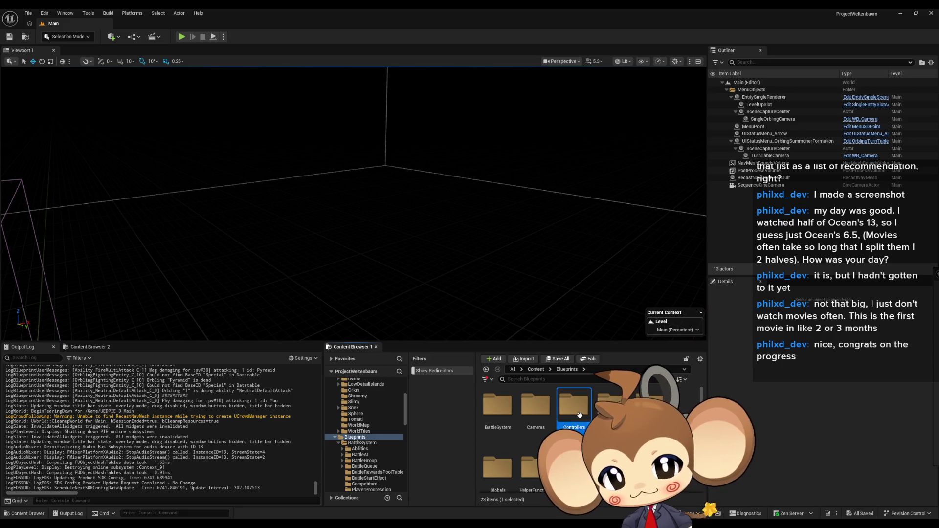
pyautogui.doubleClick(579, 414)
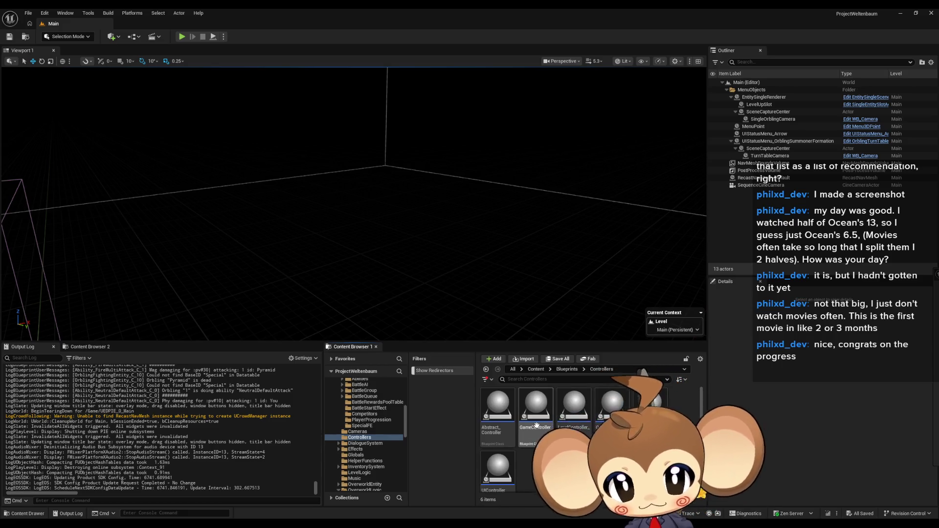
pyautogui.moveTo(536, 426)
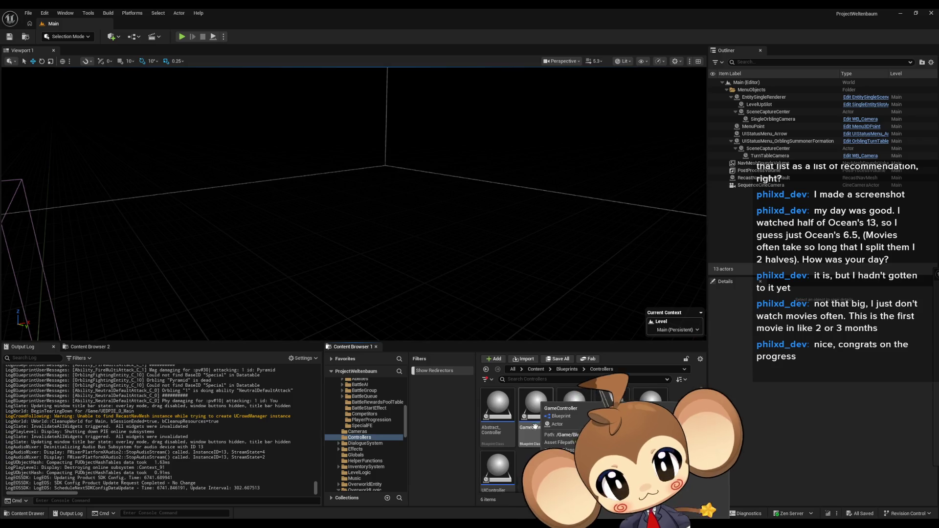
pyautogui.scroll(-1, 536, 426)
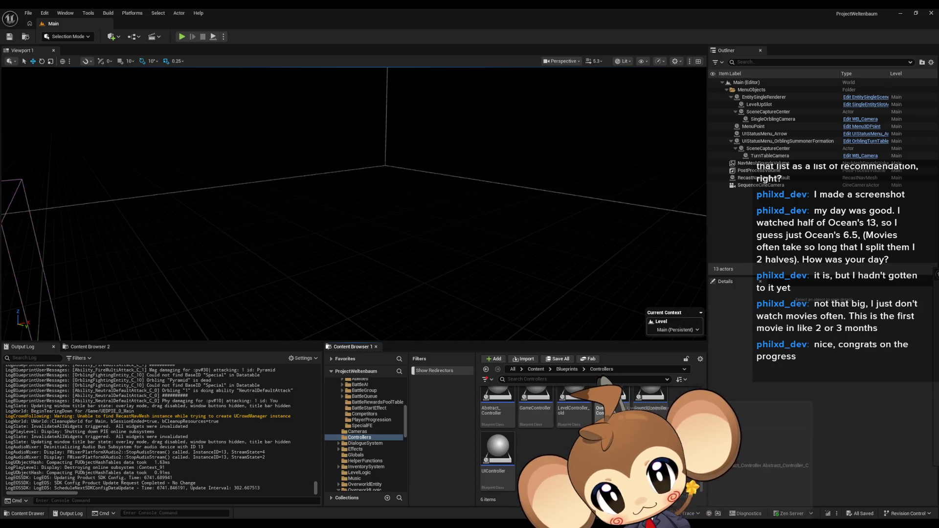
pyautogui.doubleClick(605, 401)
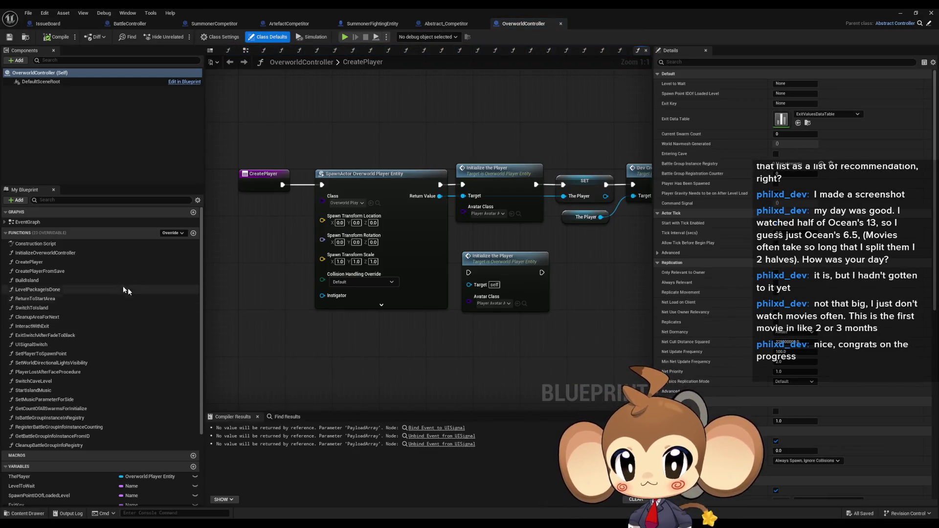
# From the CreatePlayer graph, open DevCreateBattleGroup and inspect its BattleGroup and Get Global String Val nodes.
pyautogui.click(64, 259)
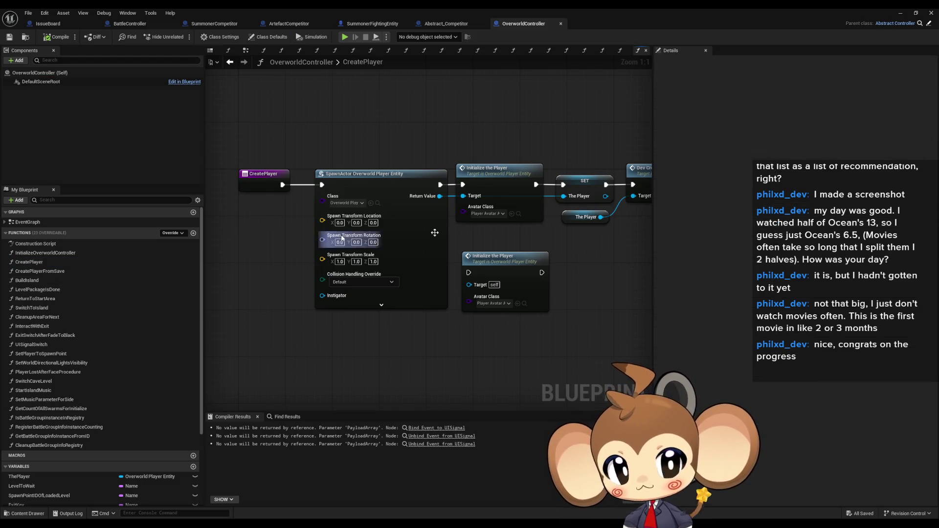
pyautogui.click(575, 204)
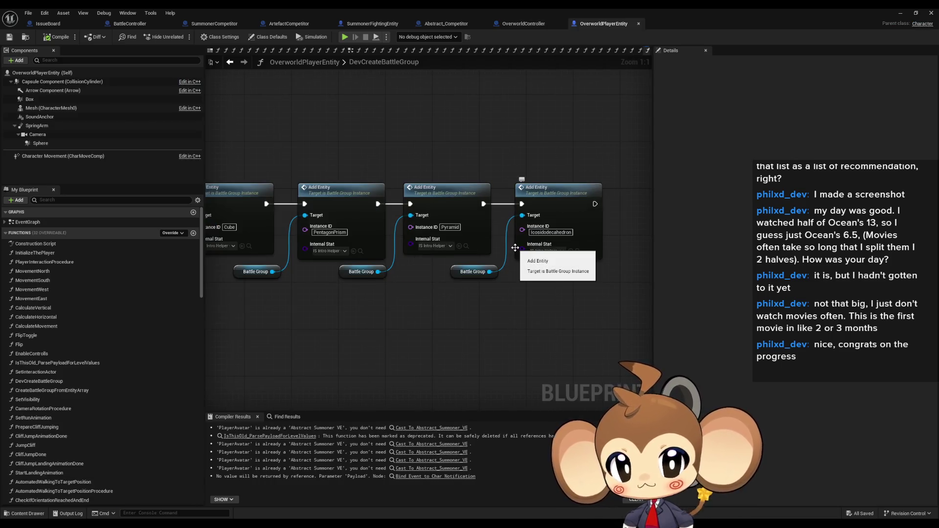
pyautogui.doubleClick(543, 210)
pyautogui.scroll(6, 382, 275)
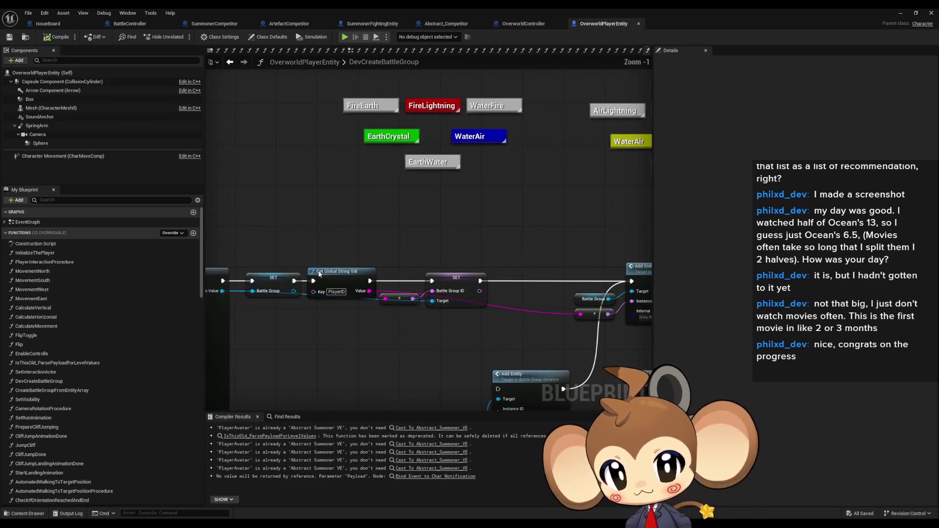
pyautogui.moveTo(319, 180); pyautogui.dragTo(341, 234)
pyautogui.click(459, 229)
pyautogui.click(466, 244)
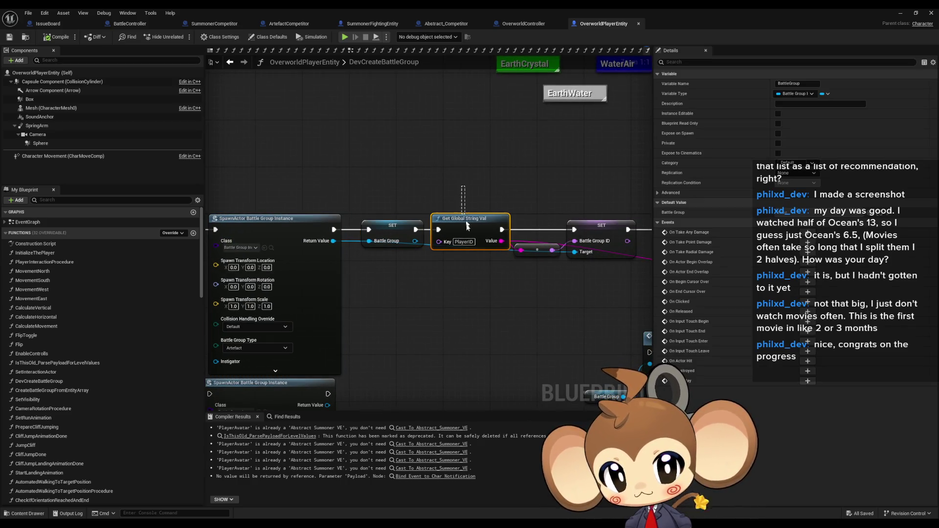
# Pan through the Add Entity nodes for Cube, Dodecahedron, PentagonPrism, WaterAir and EarthCrystal.
pyautogui.moveTo(474, 286)
pyautogui.mouseDown()
pyautogui.moveTo(287, 278)
pyautogui.moveTo(144, 286)
pyautogui.mouseUp()
pyautogui.moveTo(467, 201); pyautogui.dragTo(481, 250)
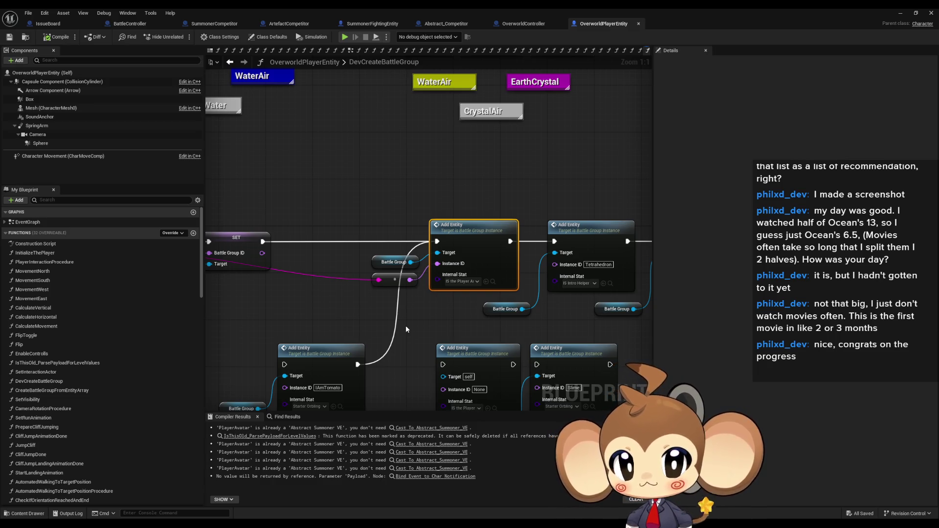
pyautogui.moveTo(406, 329); pyautogui.dragTo(391, 292)
pyautogui.moveTo(445, 252)
pyautogui.mouseDown()
pyautogui.moveTo(78, 245)
pyautogui.moveTo(332, 248)
pyautogui.moveTo(141, 244)
pyautogui.mouseUp()
pyautogui.moveTo(225, 245); pyautogui.dragTo(314, 205)
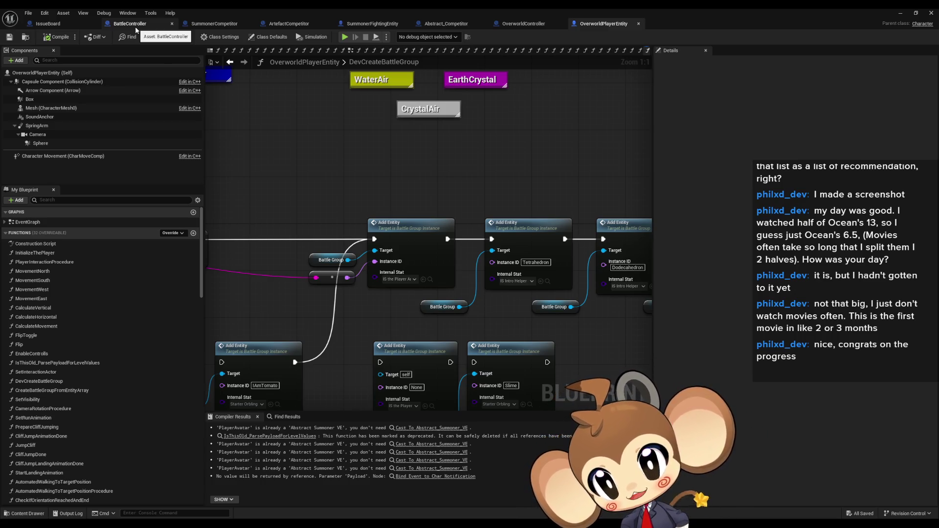
pyautogui.scroll(-2, 146, 297)
pyautogui.scroll(3, 150, 289)
pyautogui.doubleClick(288, 8)
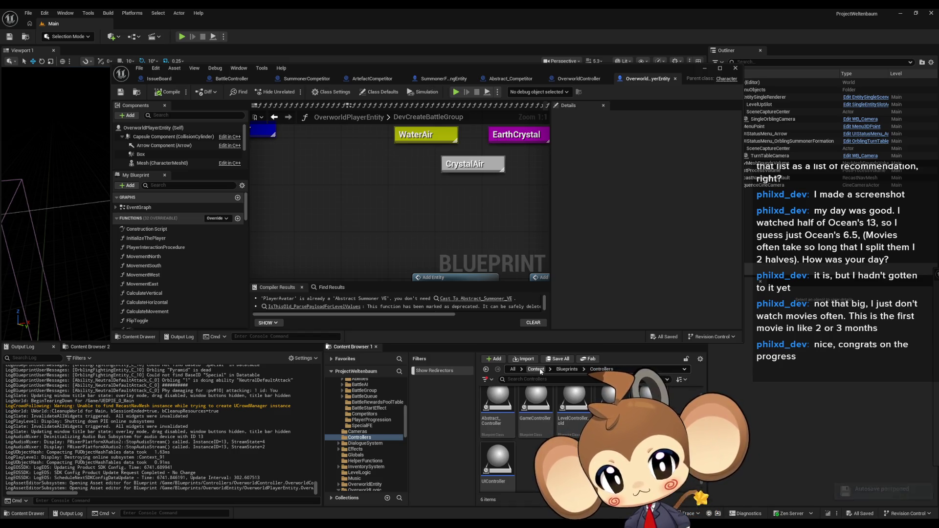
# Return to the top Content folder and recheck the Add Entity and Battle Group nodes.
pyautogui.click(536, 369)
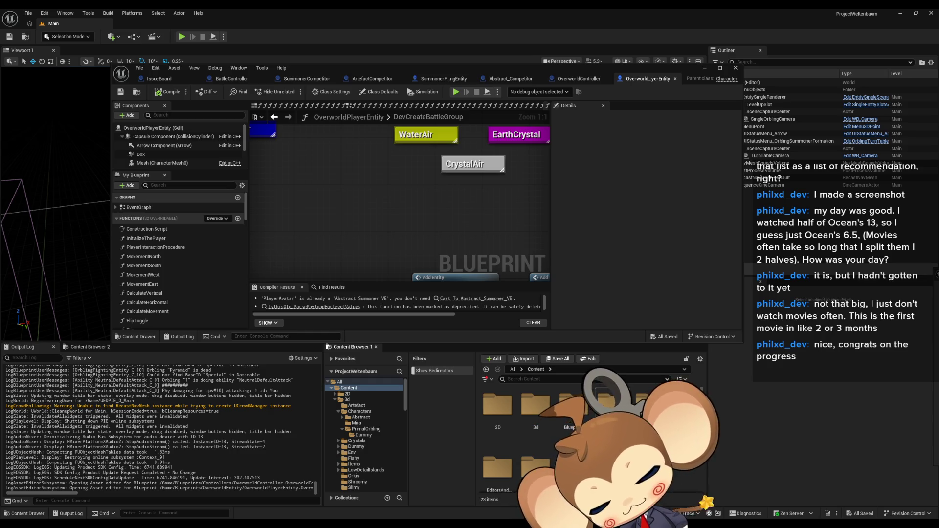
pyautogui.scroll(-1, 538, 430)
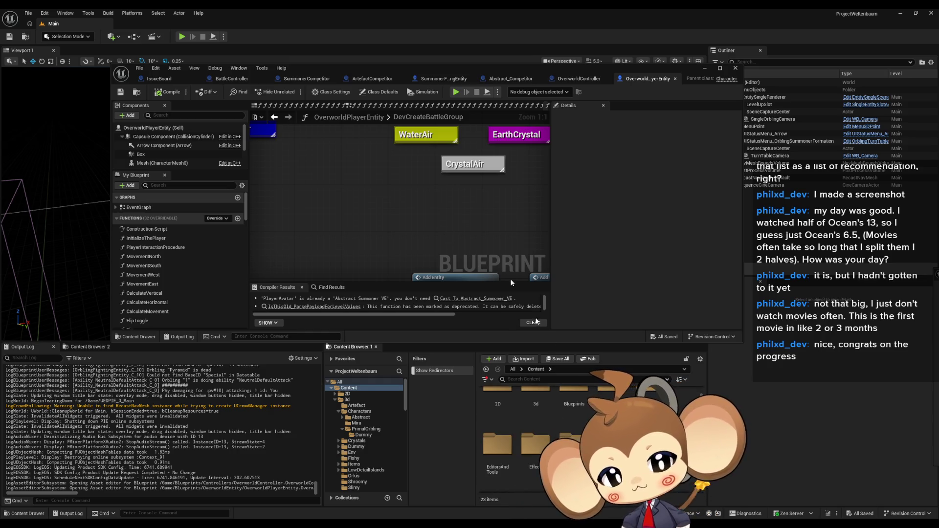
pyautogui.doubleClick(351, 72)
pyautogui.click(421, 232)
pyautogui.moveTo(310, 240); pyautogui.dragTo(336, 263)
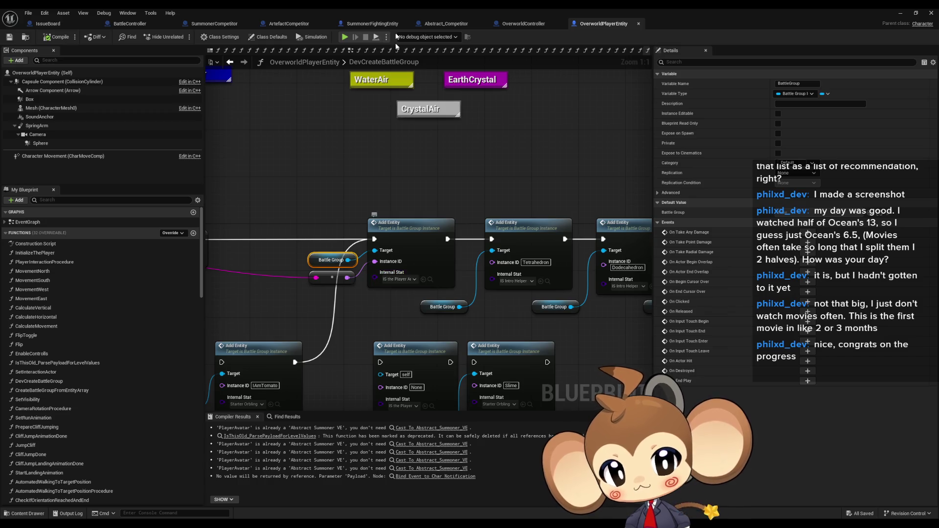
# Open the IS_ThePlayerArtefact preset from PlayerAvatarPreset.
pyautogui.doubleClick(403, 8)
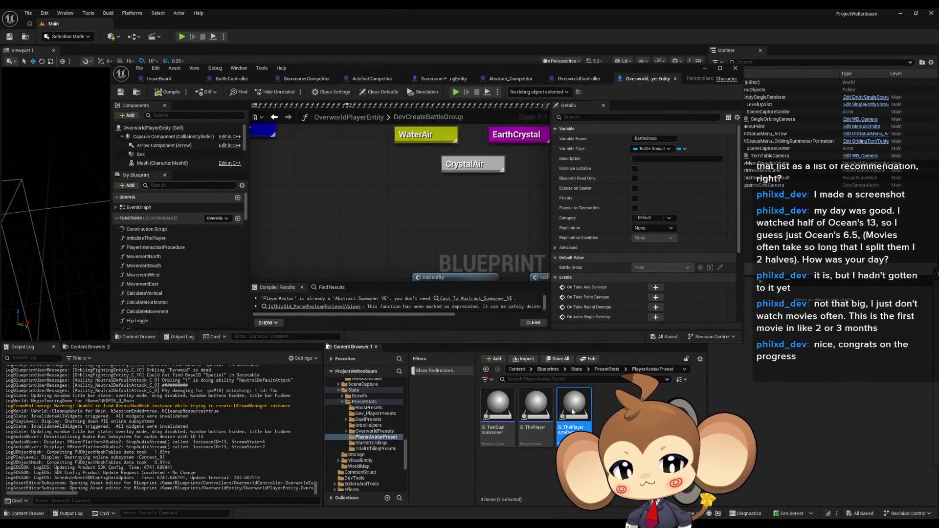
pyautogui.doubleClick(572, 412)
pyautogui.doubleClick(379, 67)
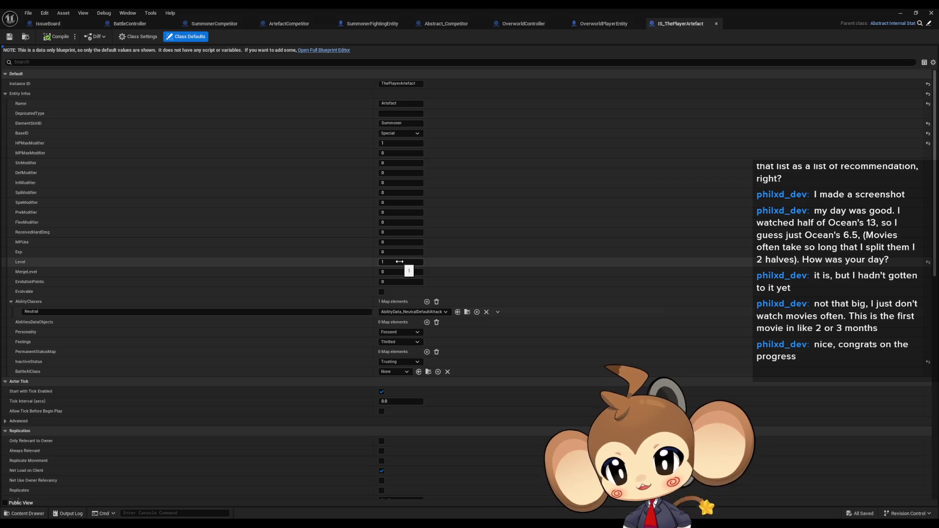
# Set IS_ThePlayerArtefact Level to 2, save it, and start a play session.
pyautogui.click(401, 264)
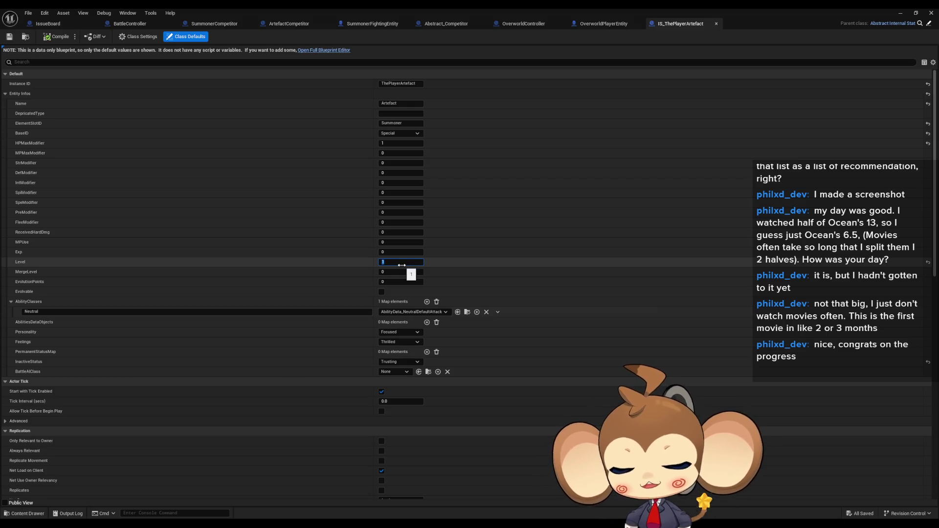
pyautogui.write('2')
pyautogui.press('Return')
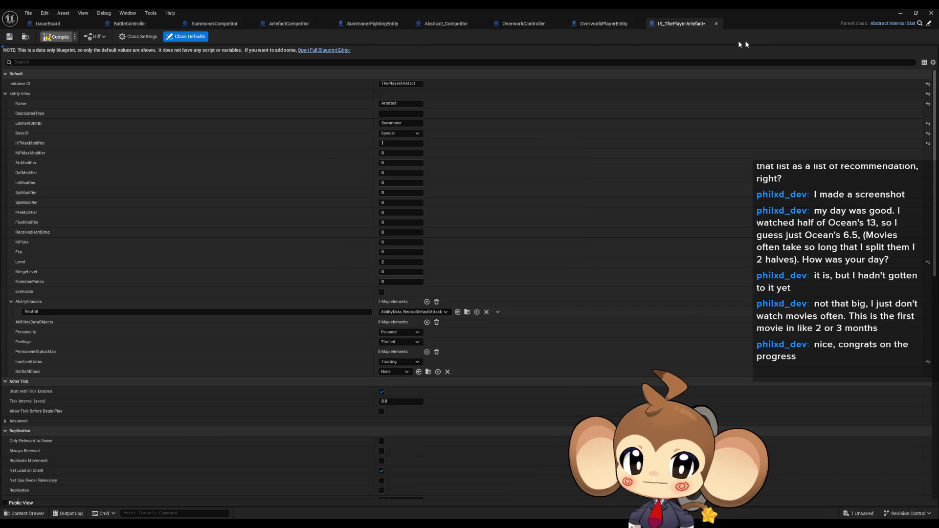
pyautogui.hotkey('ctrl', 's')
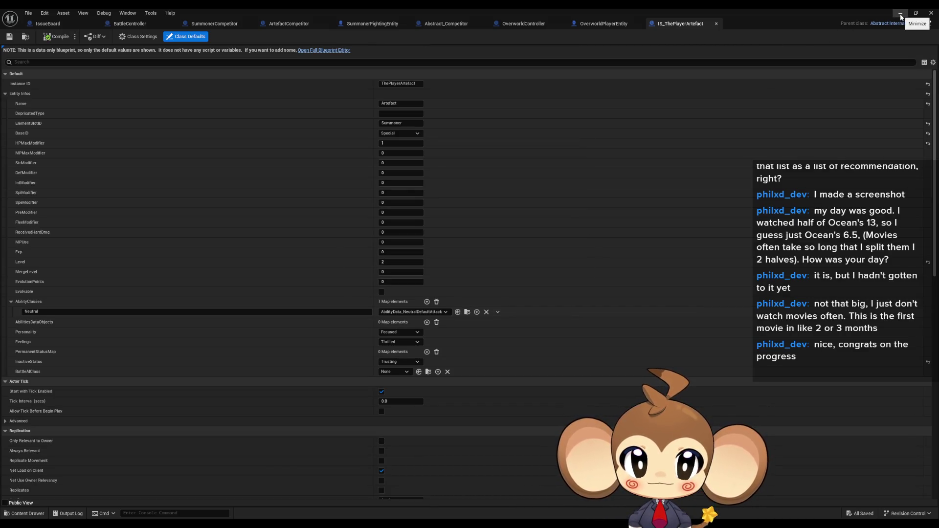
pyautogui.click(902, 18)
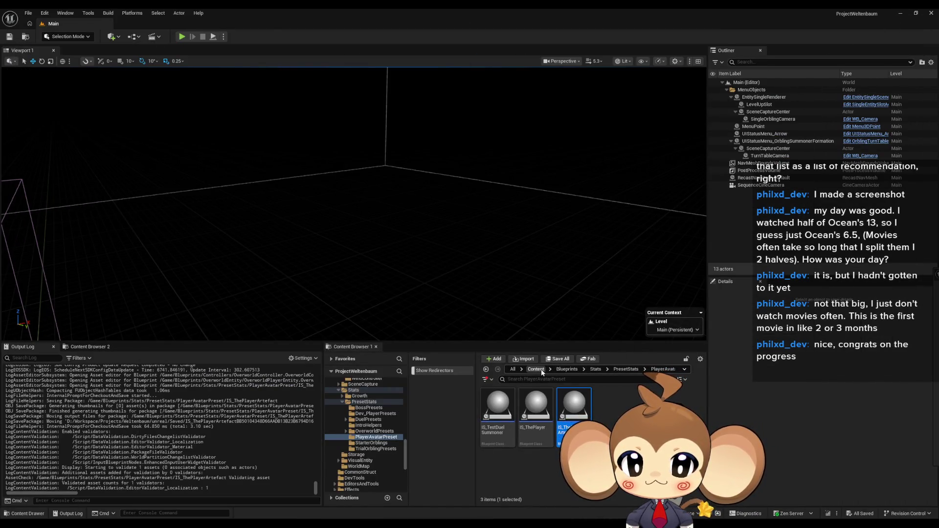
pyautogui.click(183, 37)
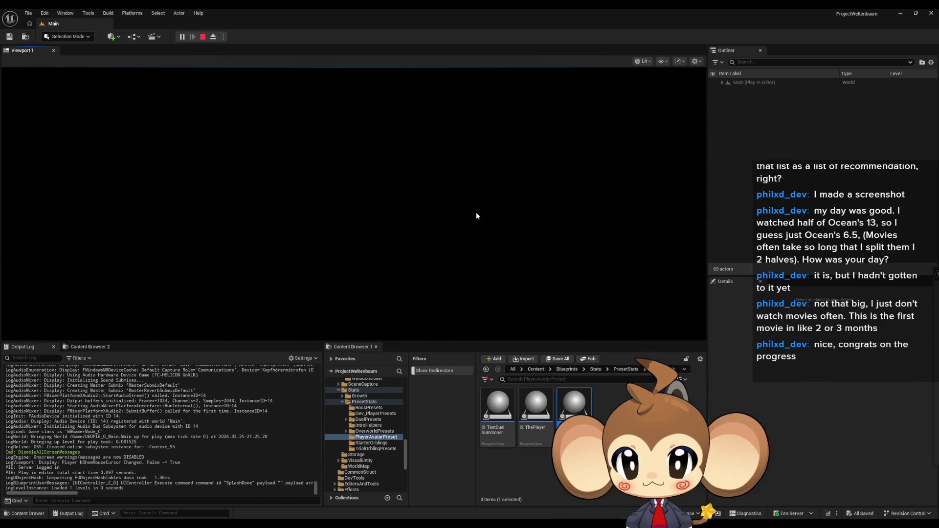
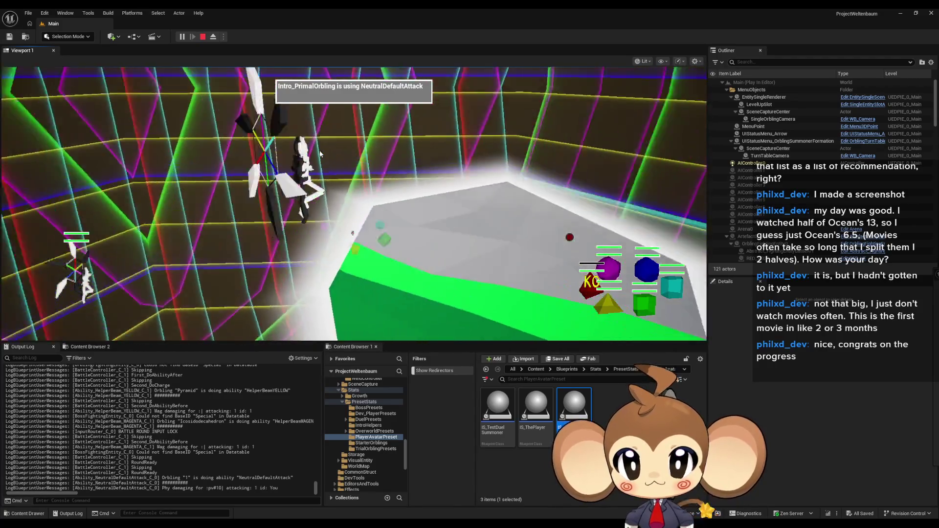
# Stop Play-in-Editor and return to the IssueBoard graph in the IS_ThePlayerArtefact window.
pyautogui.click(203, 36)
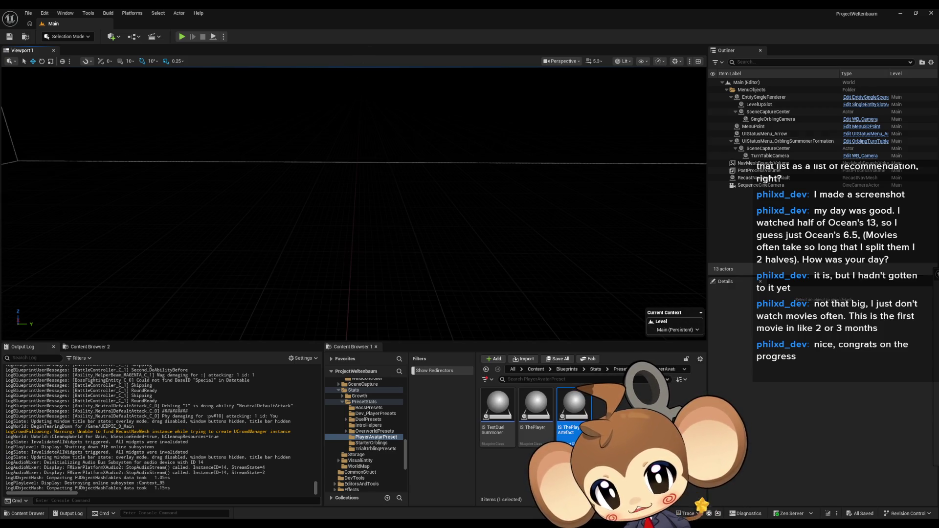
pyautogui.moveTo(441, 519)
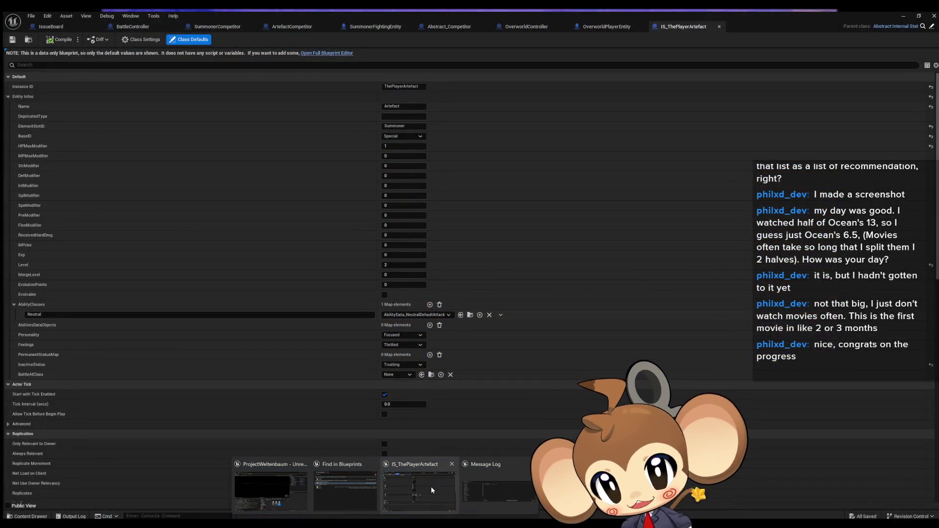
pyautogui.click(430, 486)
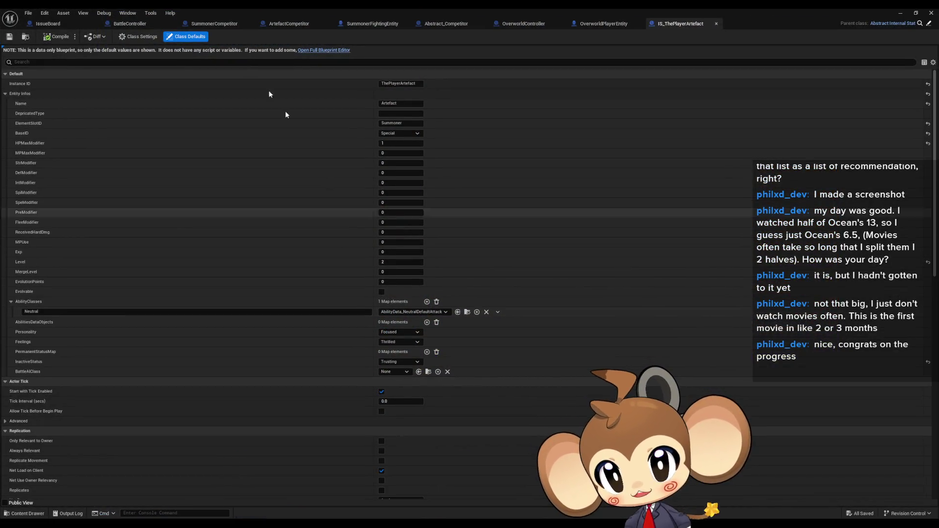
pyautogui.click(71, 21)
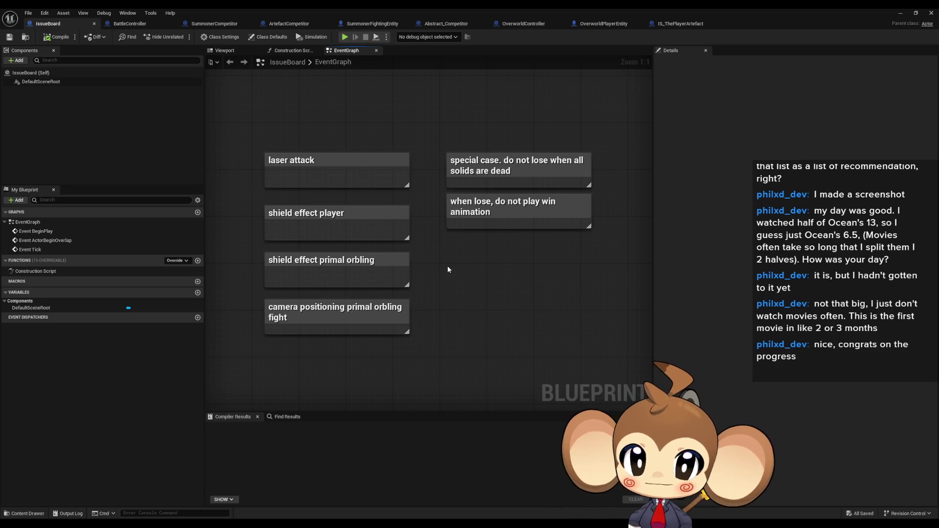
# Add a comment titled 'friendly entities try to fight after summoner is dead' on IssueBoard.
pyautogui.press('c')
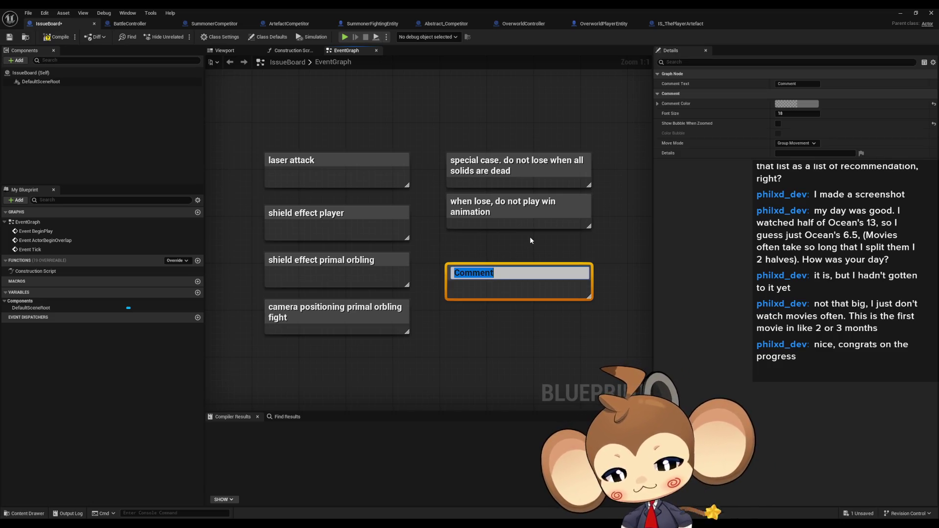
pyautogui.write('frien')
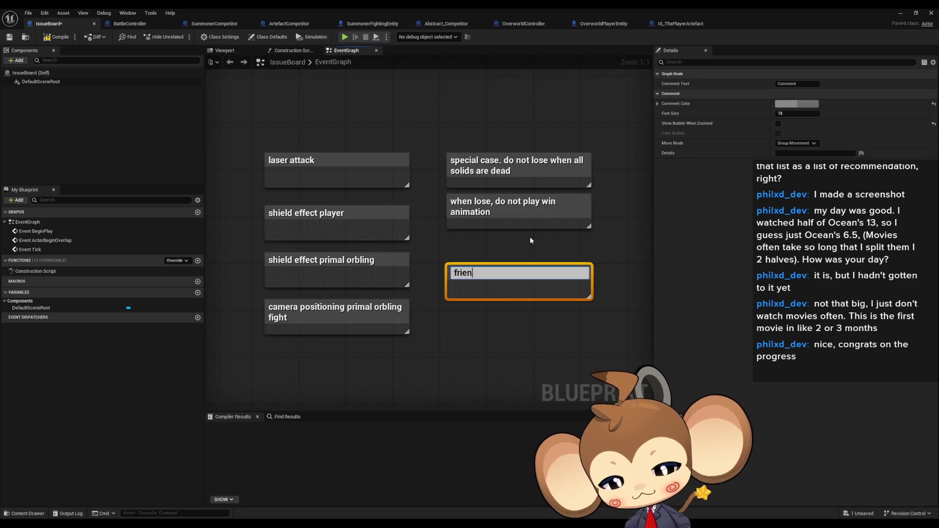
pyautogui.write('dly entities ')
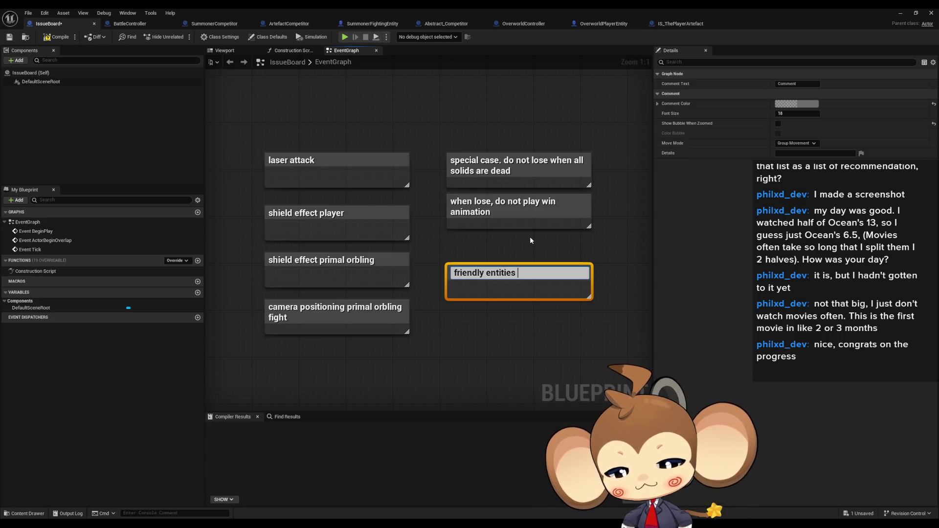
pyautogui.write('try to fi')
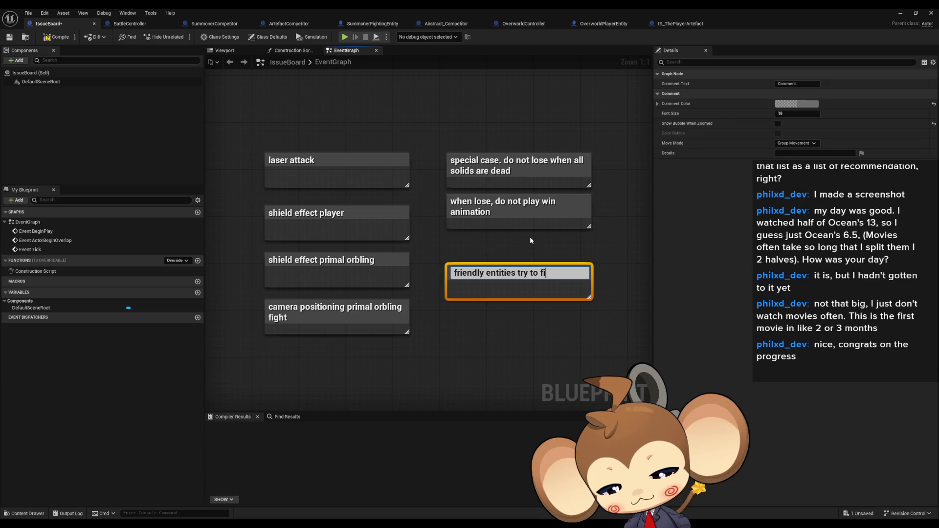
pyautogui.write('ght after s')
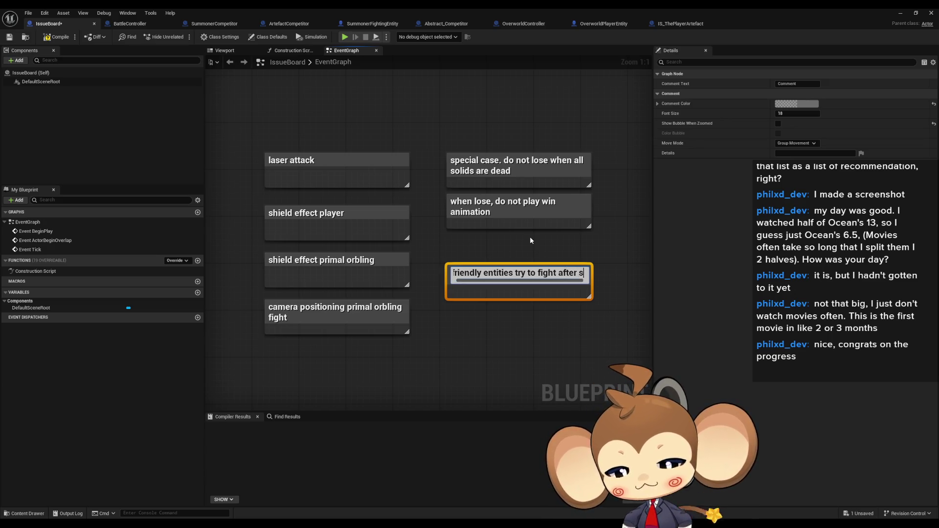
pyautogui.write('ummoner is dead')
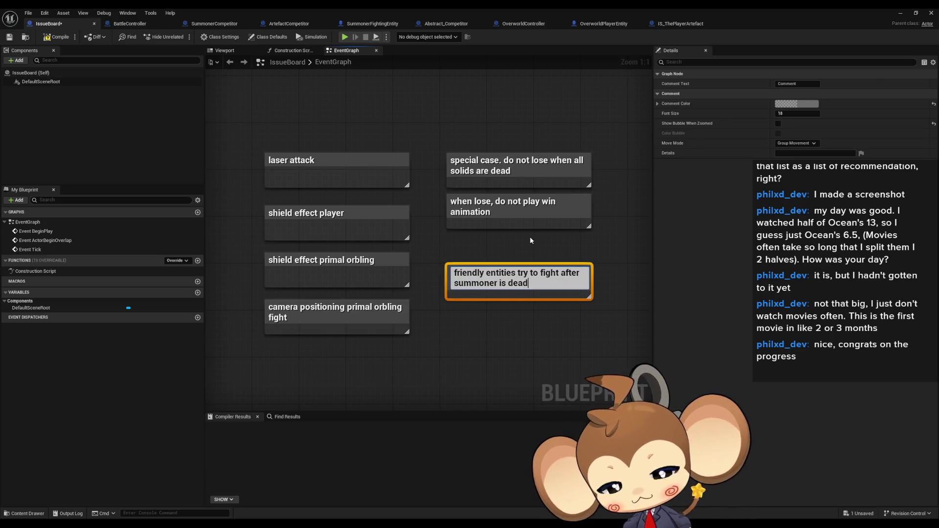
pyautogui.press('Return')
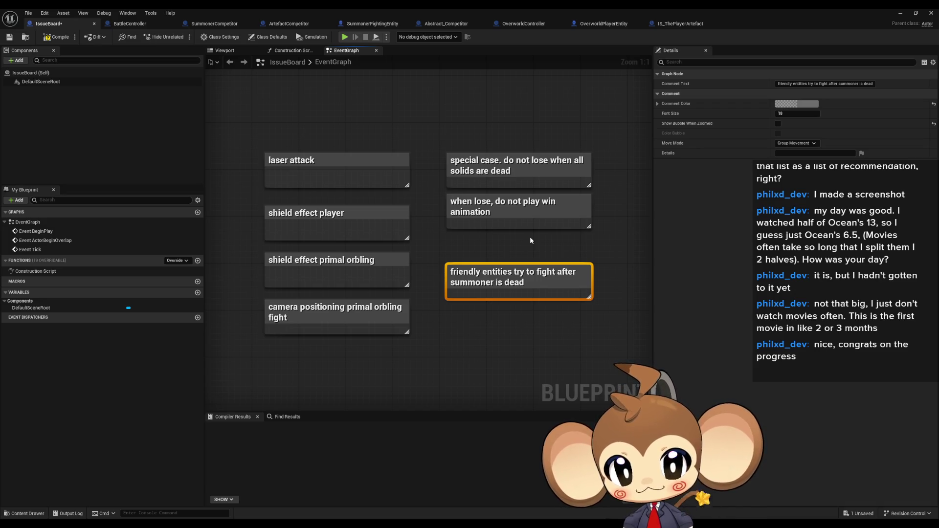
# Change IS_ThePlayerArtefact's Level default to 1.
pyautogui.click(680, 24)
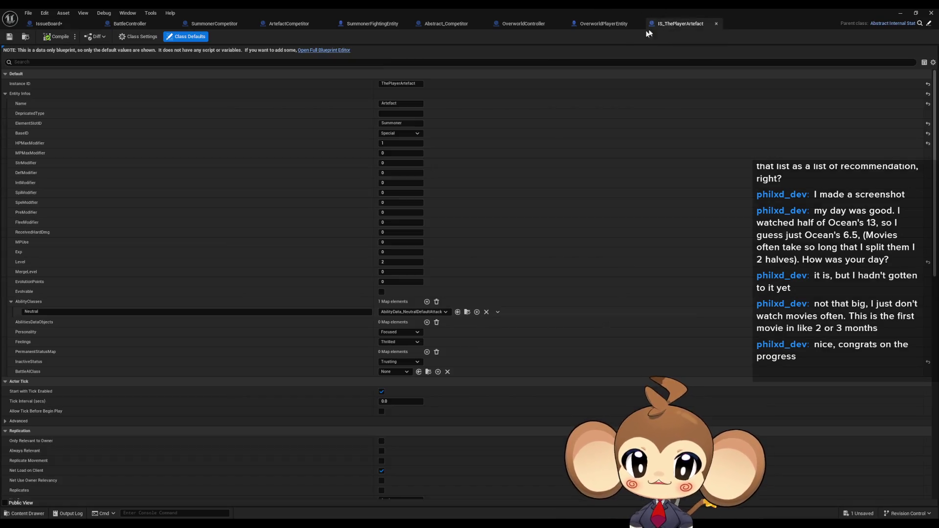
pyautogui.click(393, 262)
pyautogui.write('1')
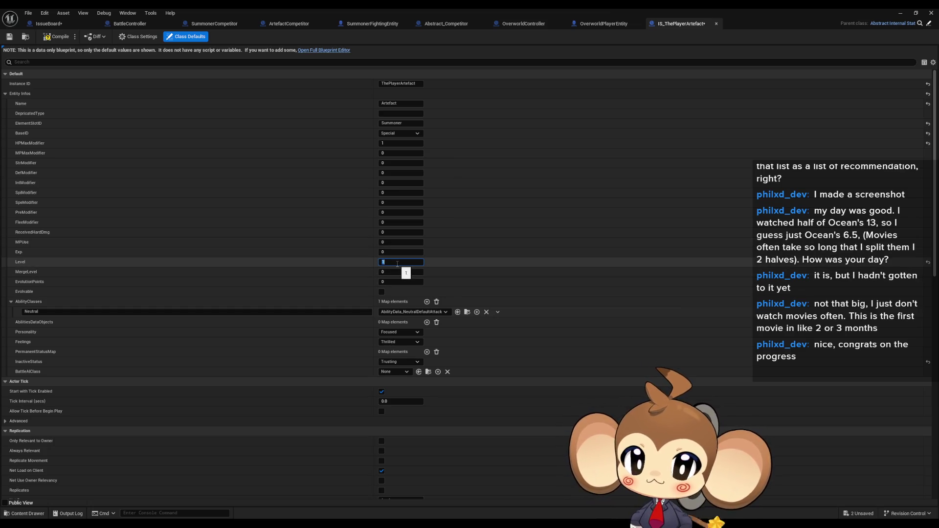
# Restore the blueprint window and browse the Content Browser to Blueprints > Storage.
pyautogui.doubleClick(360, 7)
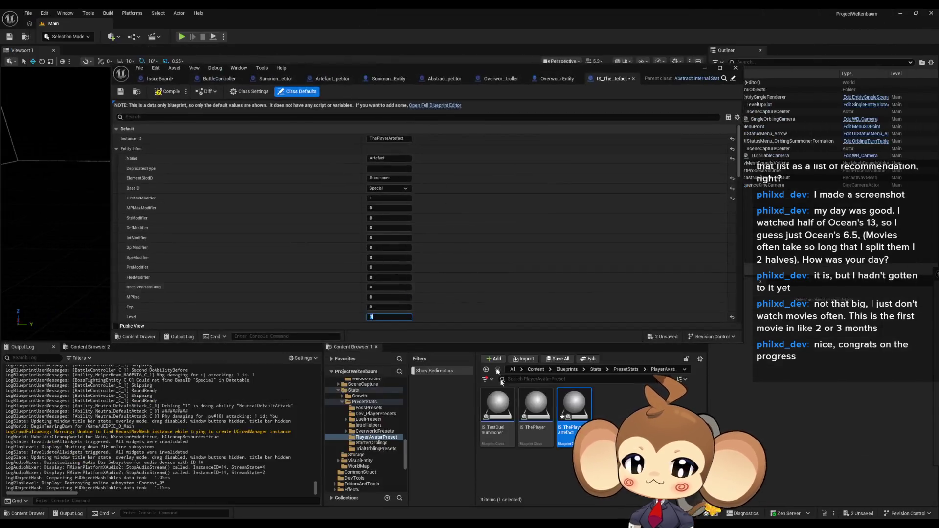
pyautogui.click(566, 370)
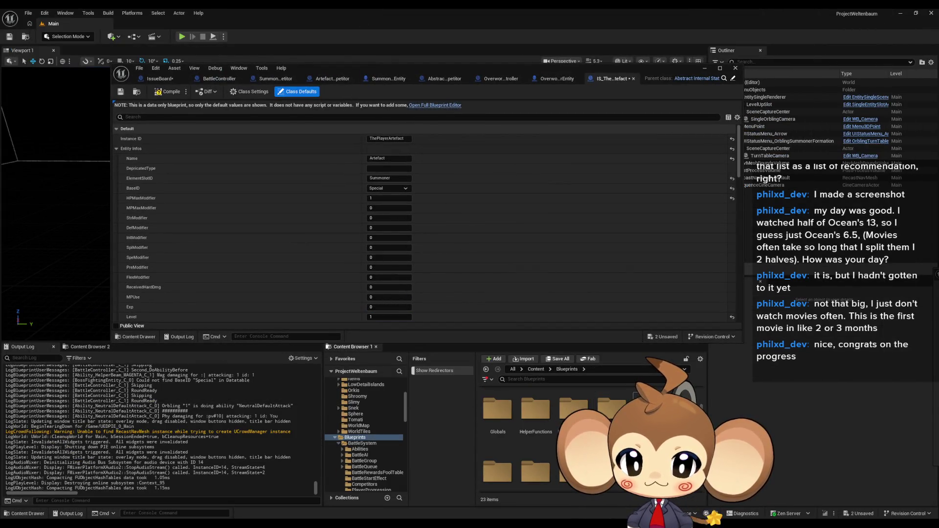
pyautogui.scroll(-1, 587, 441)
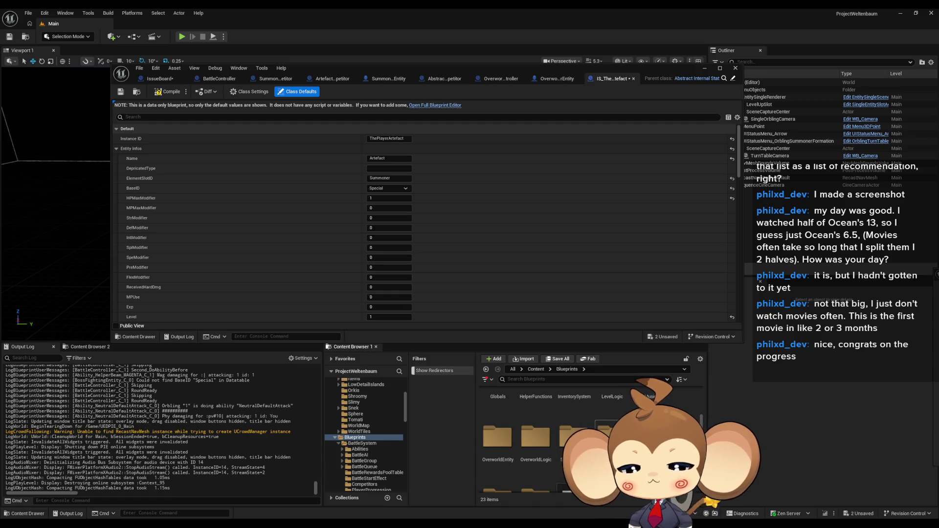
pyautogui.doubleClick(573, 437)
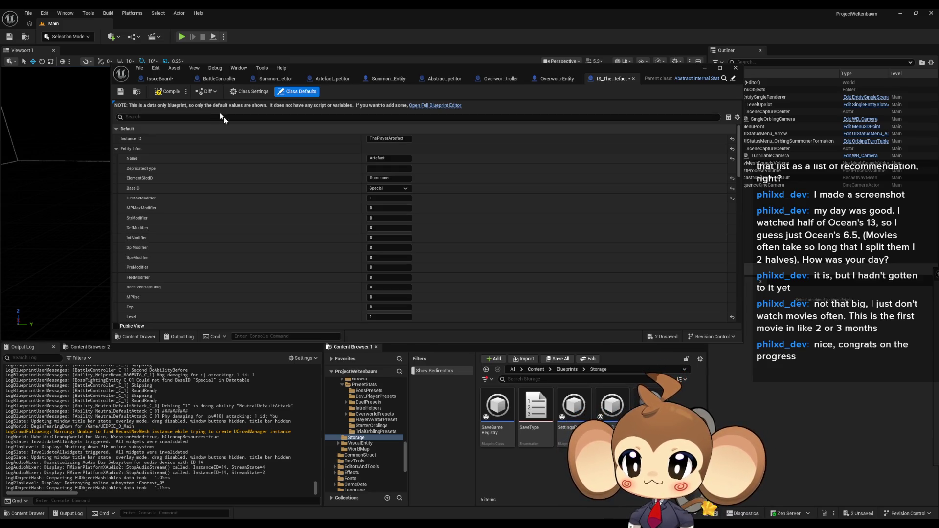
# Browse Blueprints > BattleSystem > BattleGroup, looking at DuelInfos and the BattleGroup Instance asset.
pyautogui.scroll(-3, 239, 245)
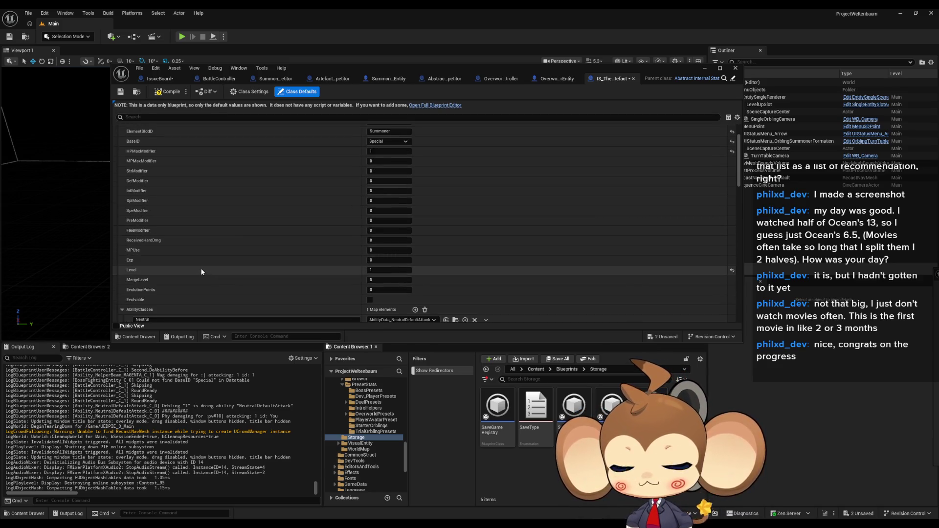
pyautogui.scroll(3, 200, 270)
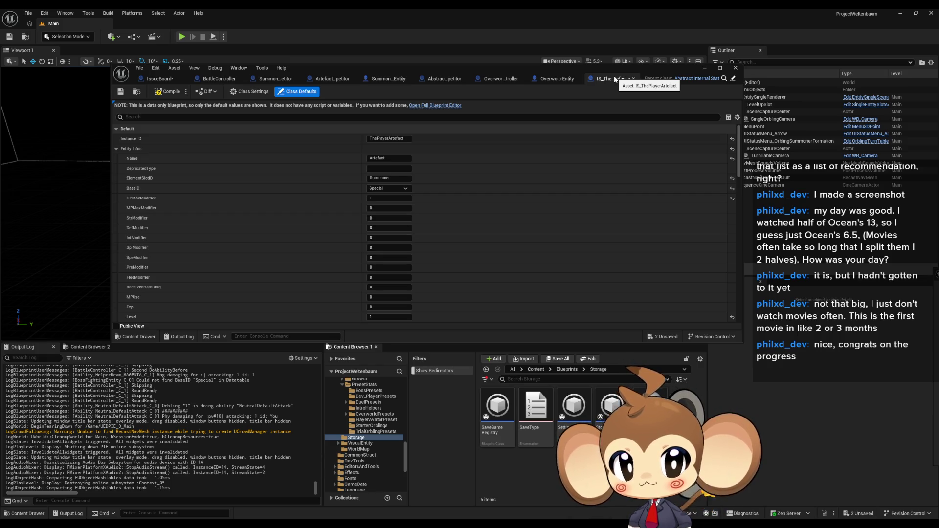
pyautogui.click(536, 369)
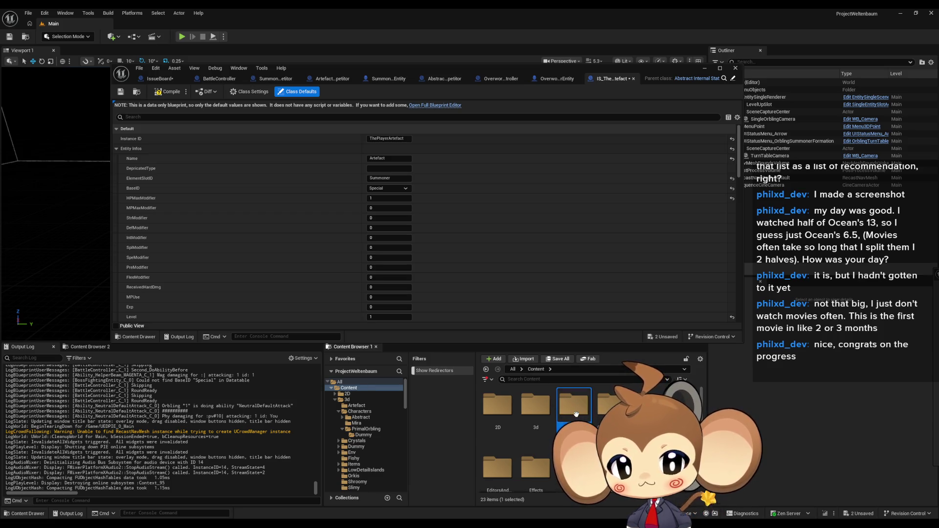
pyautogui.doubleClick(573, 402)
pyautogui.doubleClick(497, 404)
pyautogui.doubleClick(577, 416)
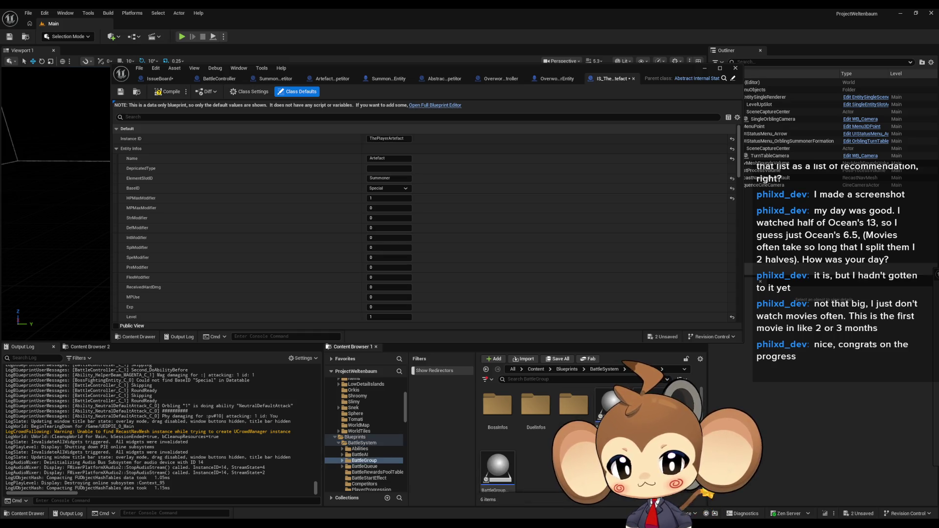
pyautogui.click(536, 404)
pyautogui.scroll(-1, 536, 404)
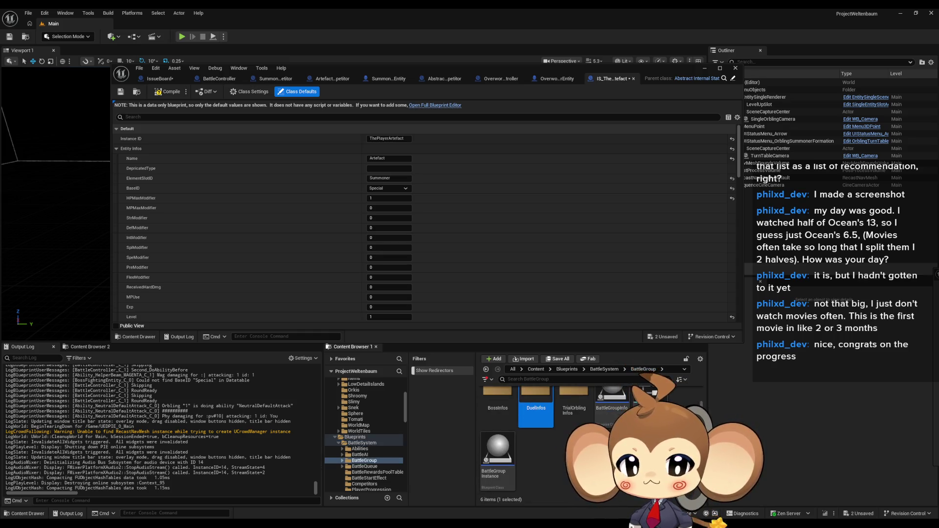
pyautogui.click(497, 453)
pyautogui.scroll(1, 497, 452)
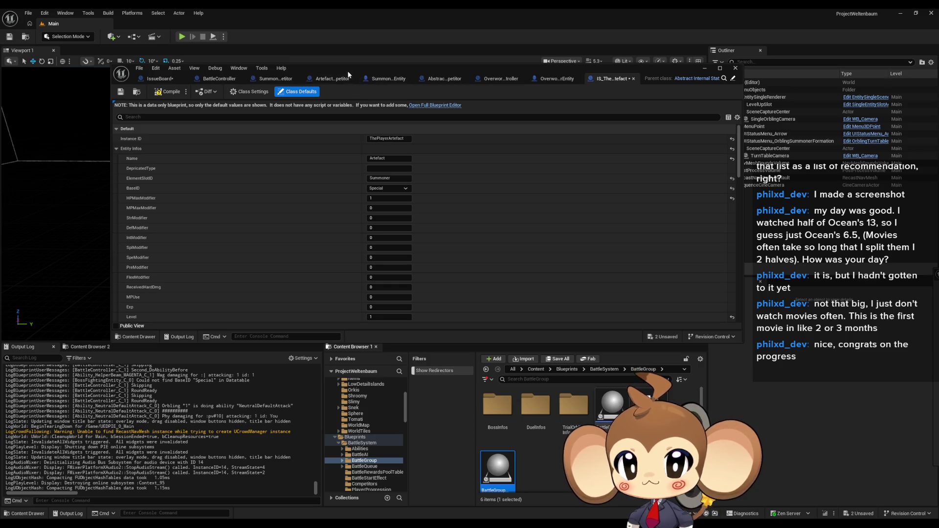
pyautogui.scroll(-4, 362, 218)
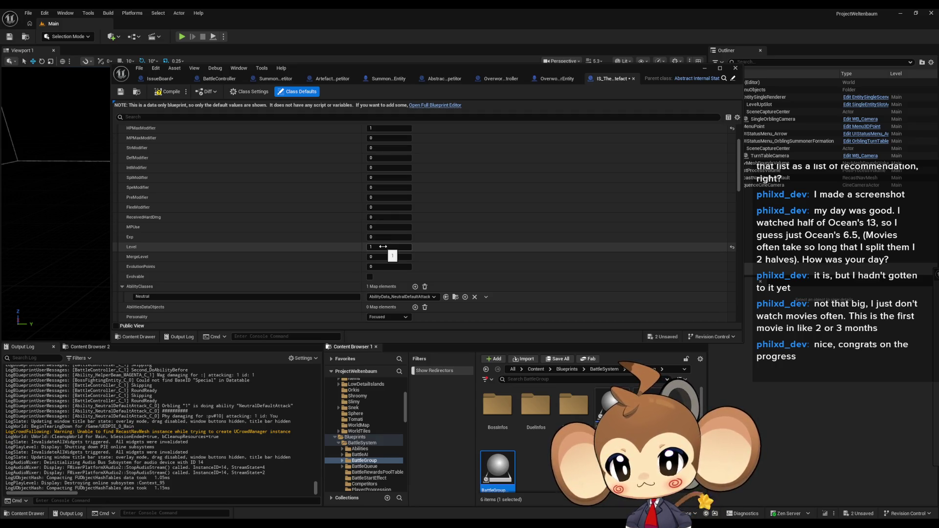
# Go to Content > UI > ArenaMenu and open the ArenaMenu widget blueprint.
pyautogui.click(536, 369)
pyautogui.scroll(-3, 538, 440)
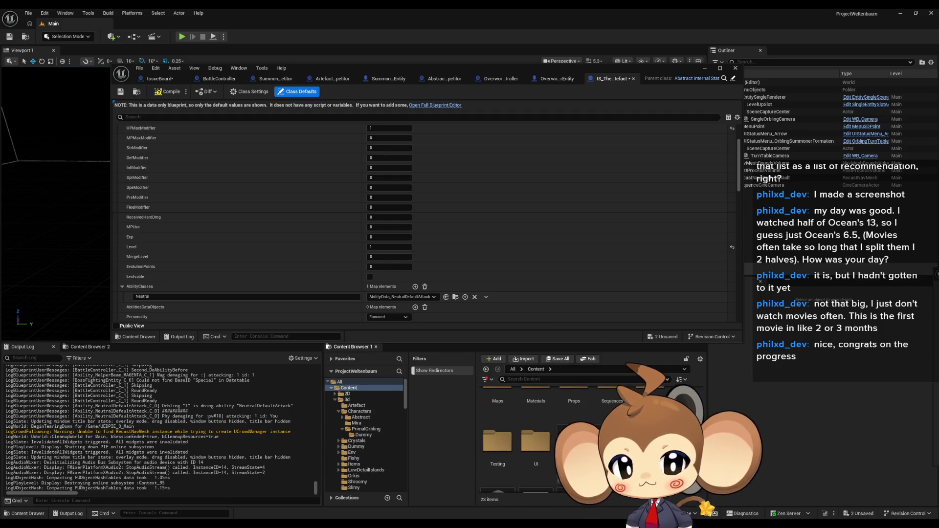
pyautogui.doubleClick(536, 440)
pyautogui.scroll(-2, 538, 440)
pyautogui.scroll(5, 538, 440)
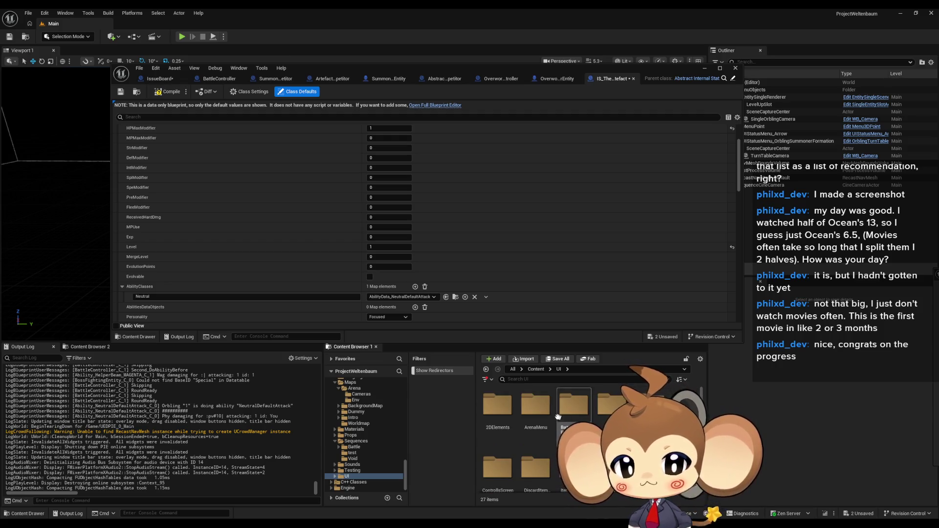
pyautogui.doubleClick(536, 393)
pyautogui.doubleClick(501, 412)
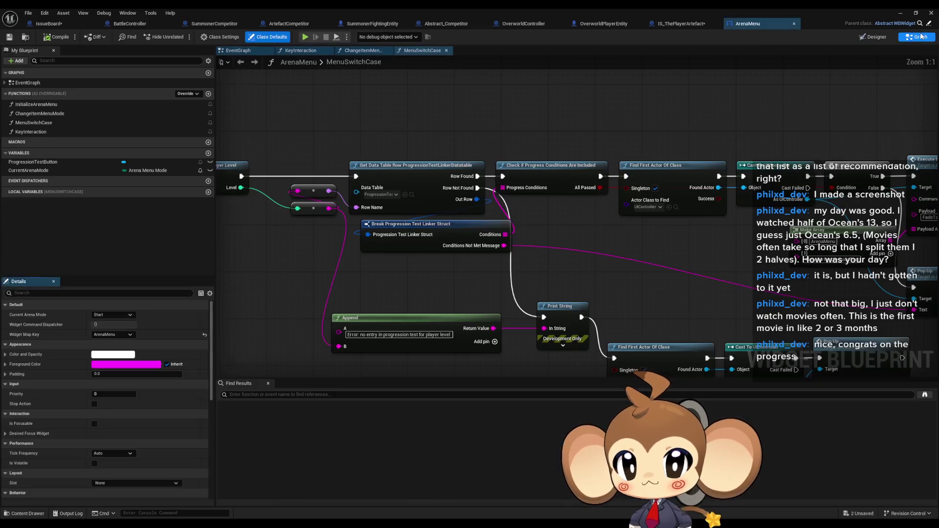
# Inspect ArenaMenu's Pop Up, Cast To UIController and Get Data Table Row nodes, then switch to BattleController.
pyautogui.click(921, 37)
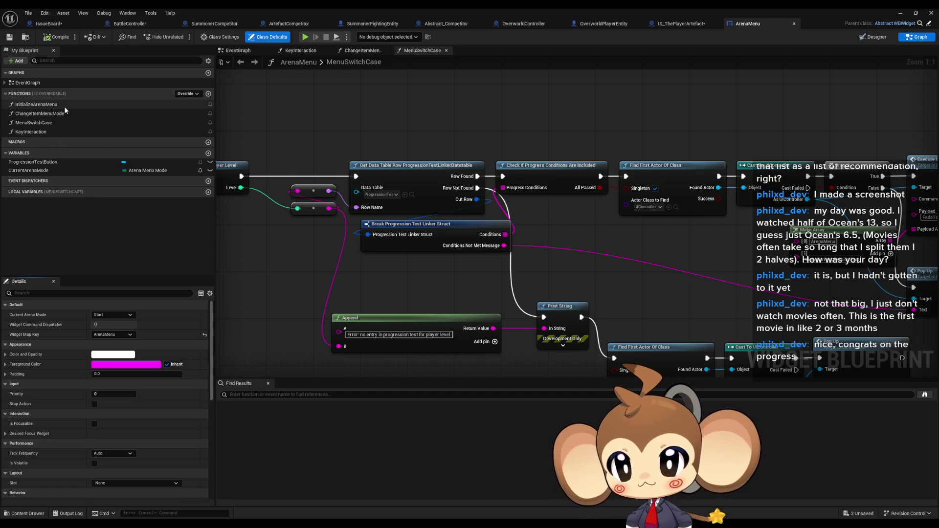
pyautogui.moveTo(554, 241); pyautogui.dragTo(238, 140)
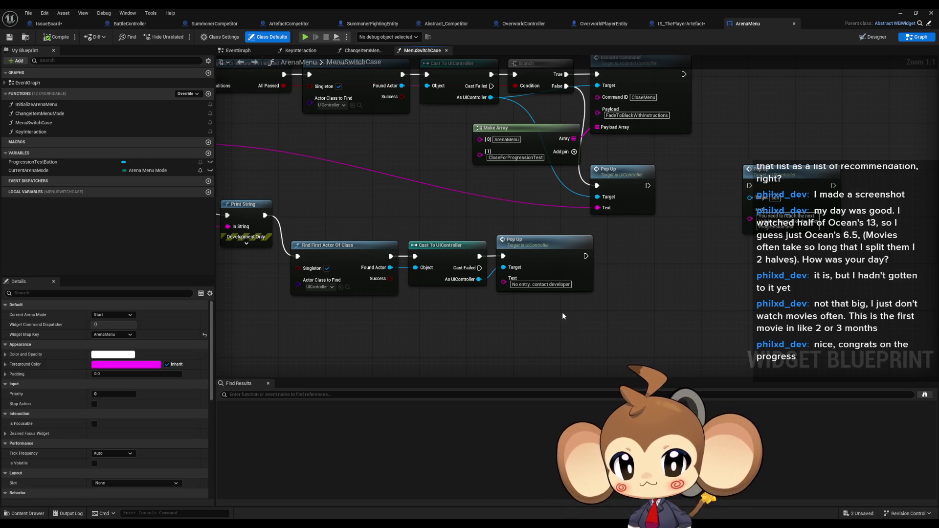
pyautogui.moveTo(554, 309); pyautogui.dragTo(689, 323)
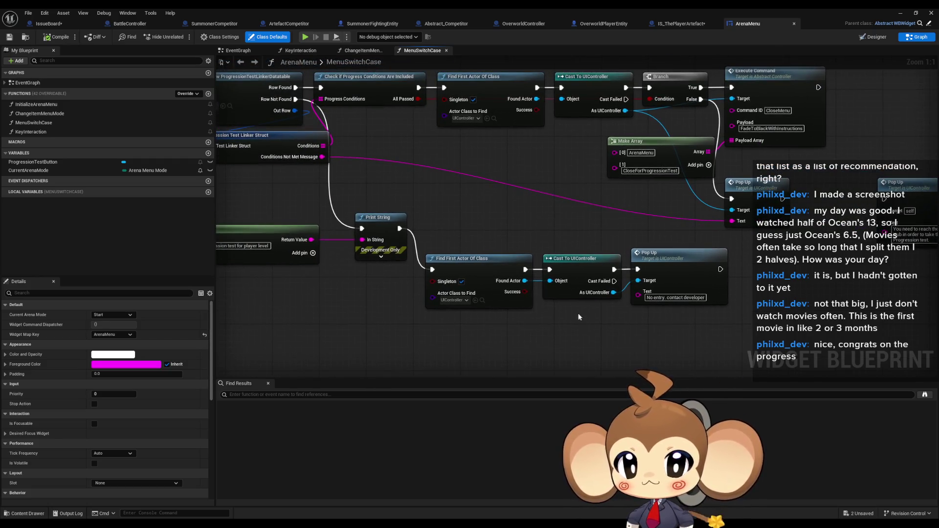
pyautogui.click(580, 283)
pyautogui.moveTo(658, 218); pyautogui.dragTo(476, 254)
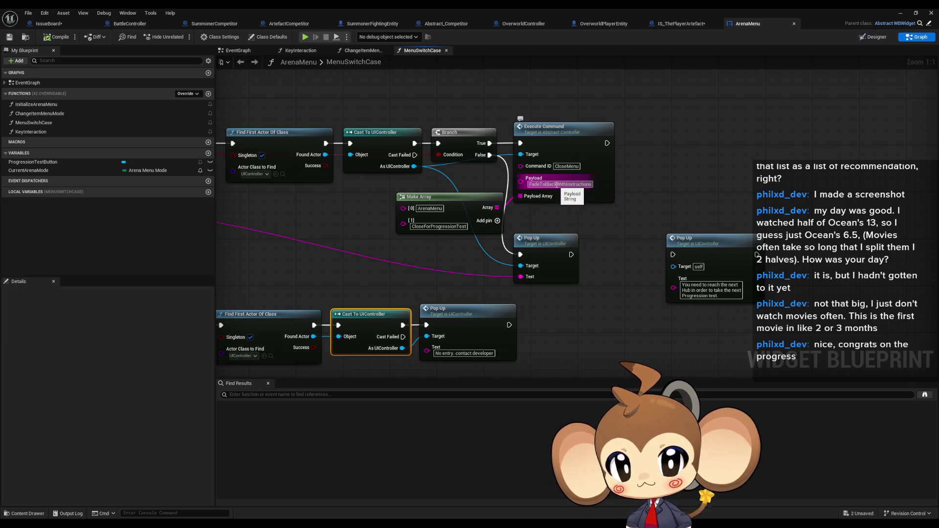
pyautogui.moveTo(437, 243)
pyautogui.mouseDown()
pyautogui.moveTo(562, 313)
pyautogui.moveTo(726, 345)
pyautogui.moveTo(828, 338)
pyautogui.mouseUp()
pyautogui.moveTo(399, 285)
pyautogui.mouseDown()
pyautogui.moveTo(301, 267)
pyautogui.moveTo(283, 251)
pyautogui.moveTo(399, 252)
pyautogui.mouseUp()
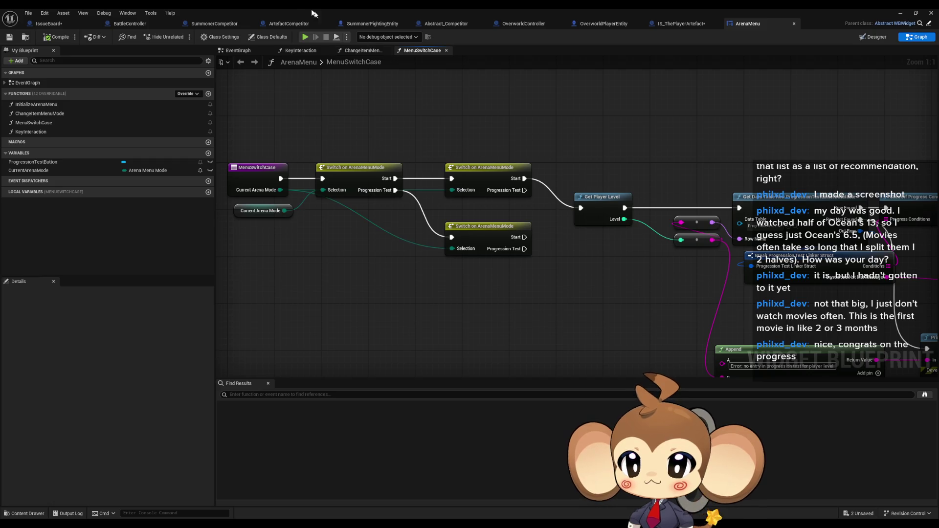
pyautogui.click(129, 24)
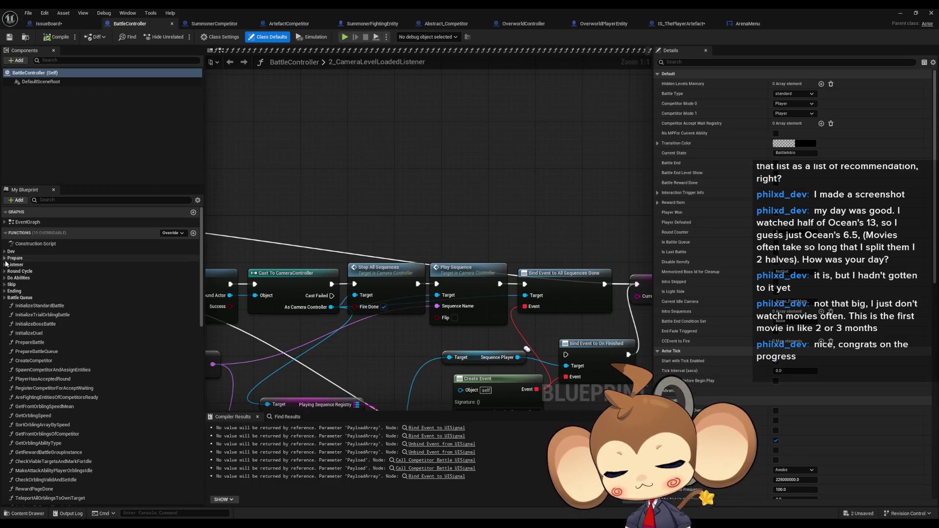
# Open CleanupAfterRewardUI from the Ending category and inspect its Branch and Switch on BattleType nodes.
pyautogui.click(4, 291)
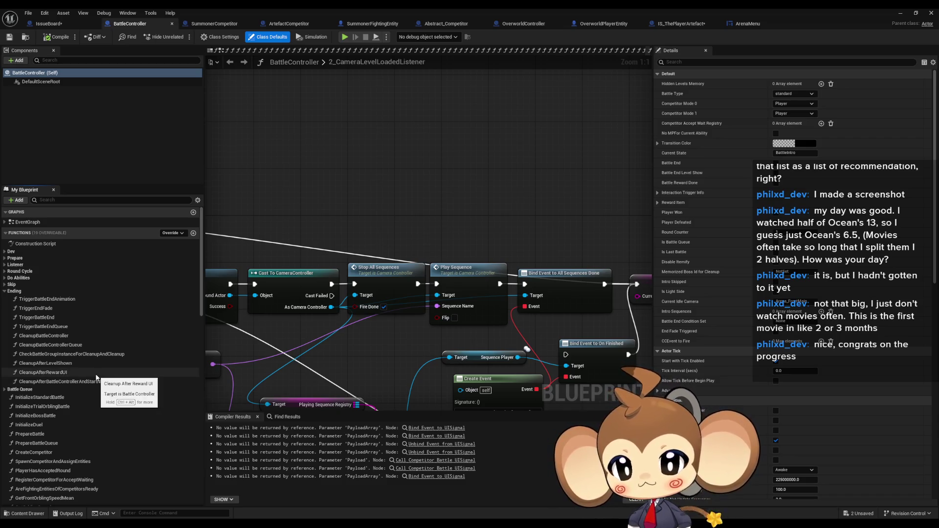
pyautogui.doubleClick(89, 372)
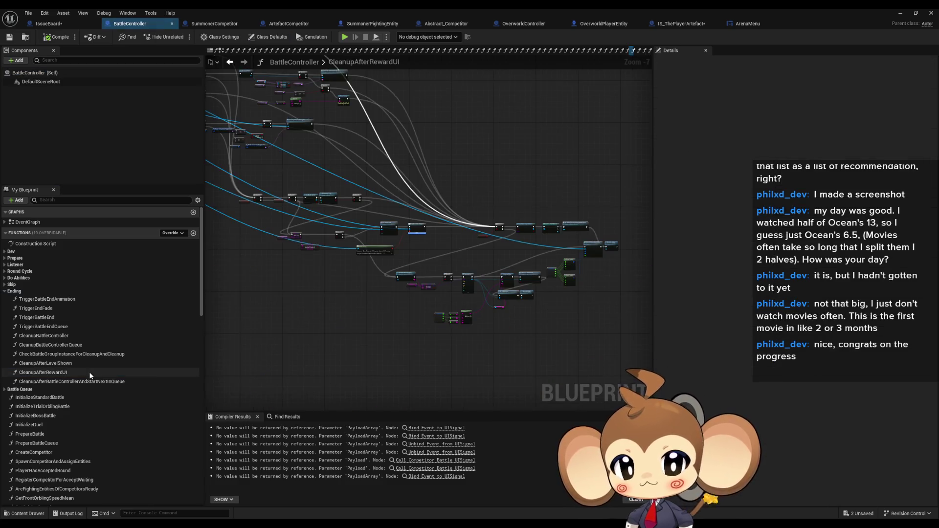
pyautogui.scroll(5, 562, 272)
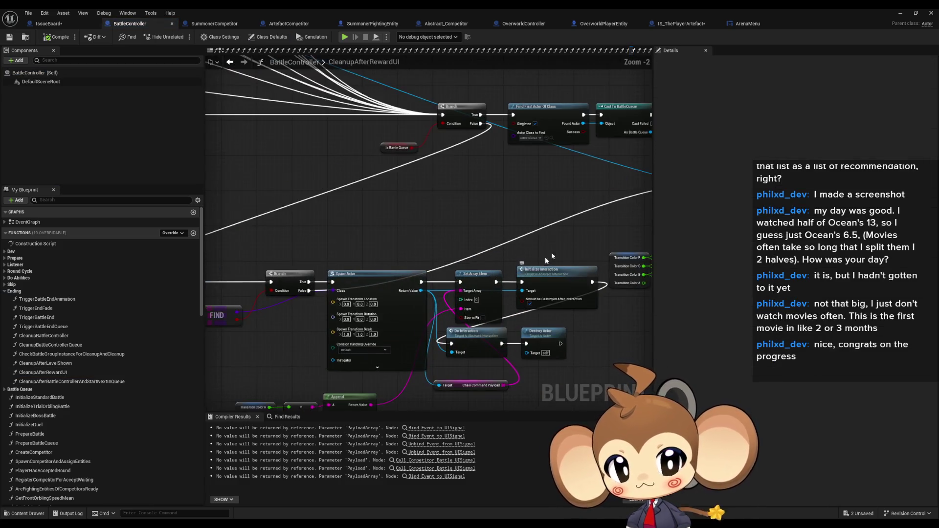
pyautogui.moveTo(424, 221)
pyautogui.mouseDown()
pyautogui.moveTo(409, 220)
pyautogui.moveTo(612, 313)
pyautogui.moveTo(323, 288)
pyautogui.moveTo(485, 315)
pyautogui.moveTo(342, 245)
pyautogui.mouseUp()
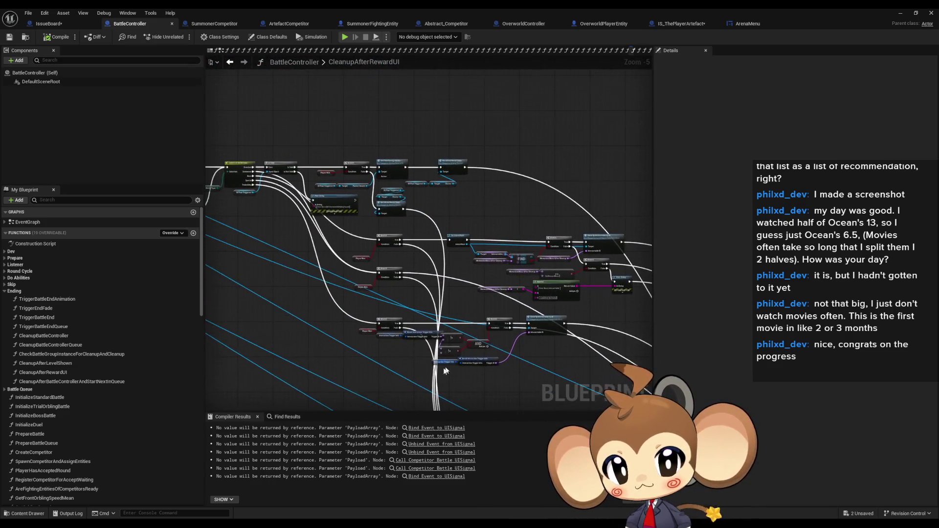
pyautogui.scroll(1, 256, 193)
pyautogui.moveTo(256, 194); pyautogui.dragTo(294, 174)
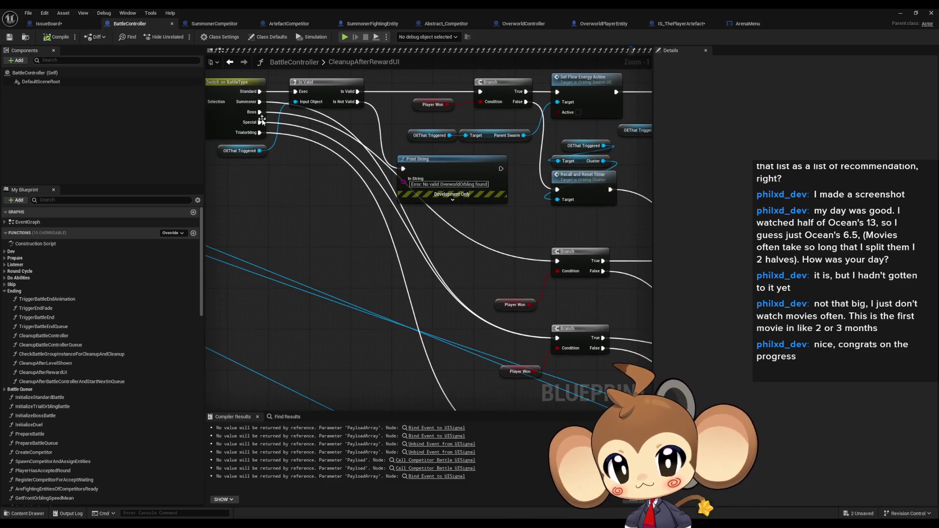
pyautogui.scroll(-3, 272, 146)
pyautogui.moveTo(273, 146)
pyautogui.mouseDown()
pyautogui.moveTo(617, 259)
pyautogui.moveTo(519, 253)
pyautogui.mouseUp()
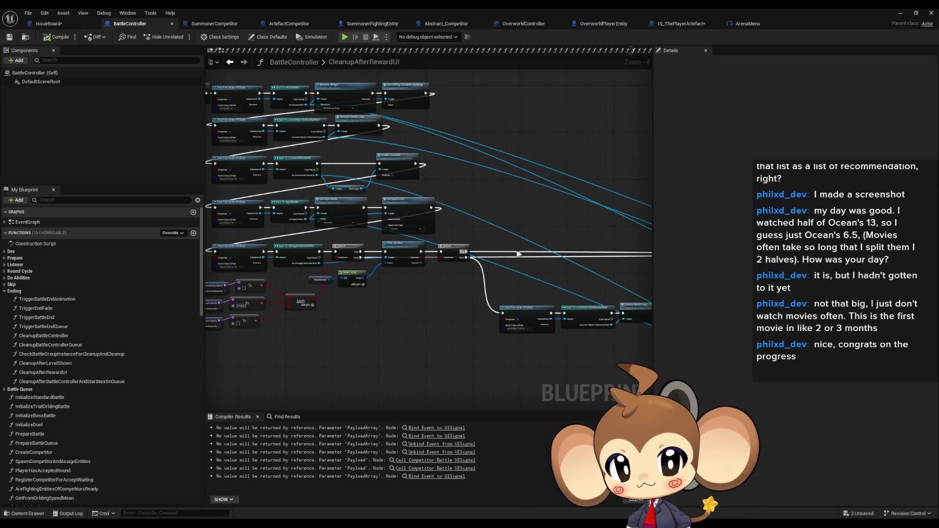
pyautogui.scroll(4, 518, 253)
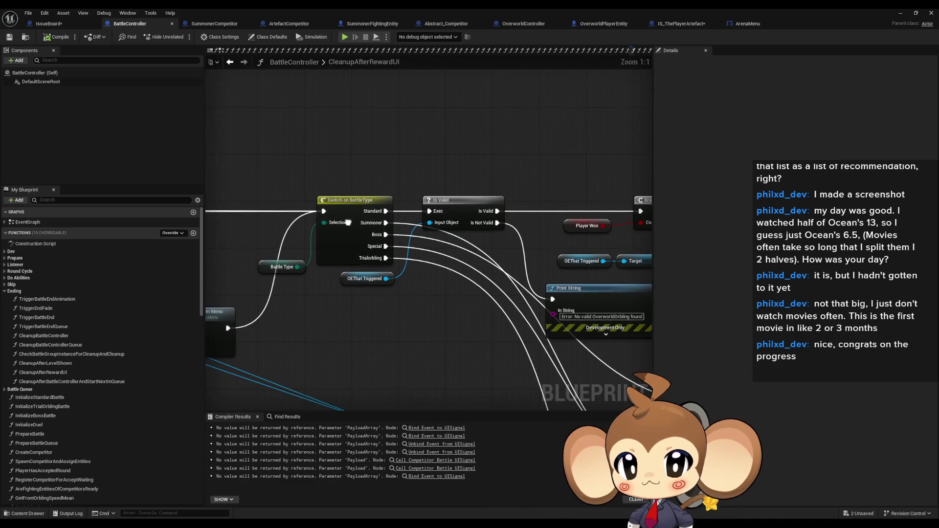
pyautogui.scroll(-3, 381, 219)
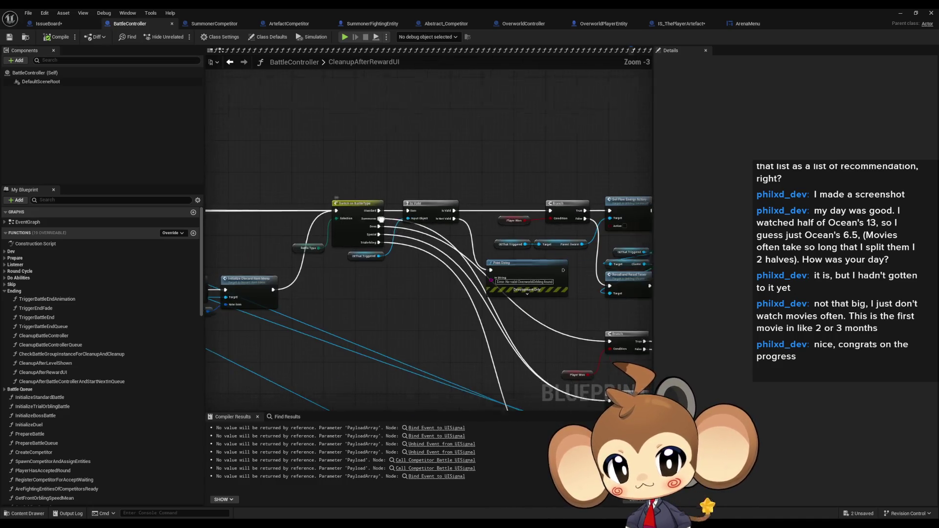
pyautogui.moveTo(381, 219); pyautogui.dragTo(302, 188)
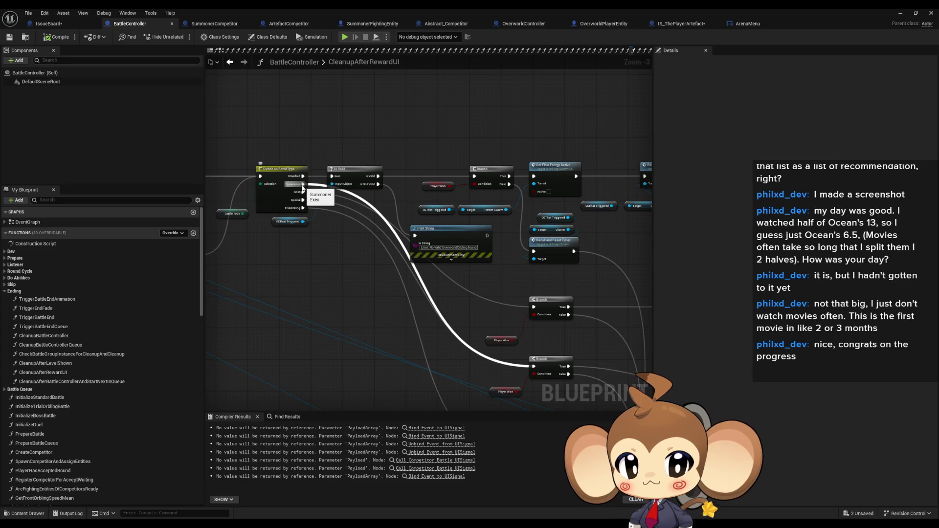
pyautogui.scroll(3, 302, 188)
# Examine the Is Battle Queue, Find First Actor Of Class, Cast To BattleQueue and Fade nodes.
pyautogui.moveTo(294, 279)
pyautogui.mouseDown()
pyautogui.moveTo(329, 212)
pyautogui.moveTo(94, 160)
pyautogui.mouseUp()
pyautogui.moveTo(371, 206)
pyautogui.mouseDown()
pyautogui.moveTo(394, 163)
pyautogui.moveTo(266, 215)
pyautogui.moveTo(292, 138)
pyautogui.moveTo(308, 131)
pyautogui.mouseUp()
pyautogui.click(296, 278)
pyautogui.moveTo(490, 230); pyautogui.dragTo(342, 222)
pyautogui.click(344, 231)
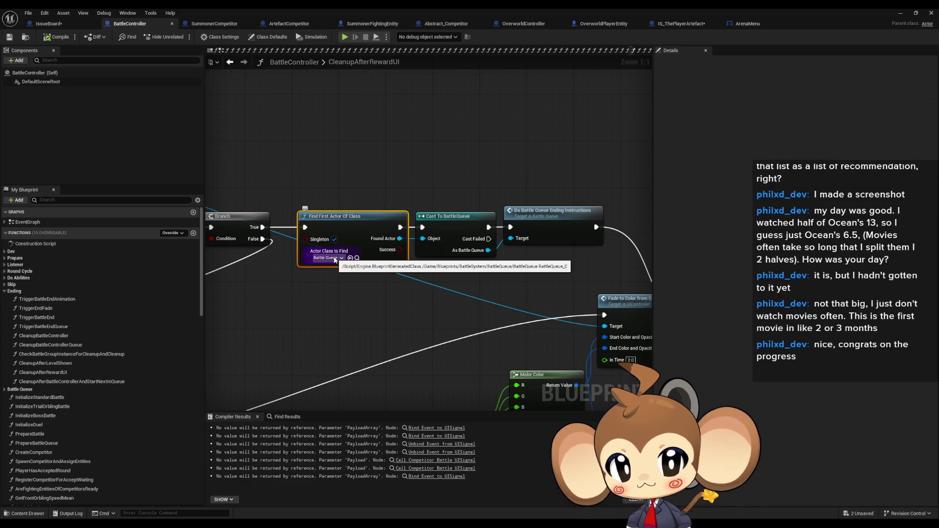
pyautogui.click(558, 230)
pyautogui.moveTo(327, 253)
pyautogui.mouseDown()
pyautogui.moveTo(320, 243)
pyautogui.moveTo(653, 214)
pyautogui.mouseUp()
pyautogui.scroll(-5, 526, 220)
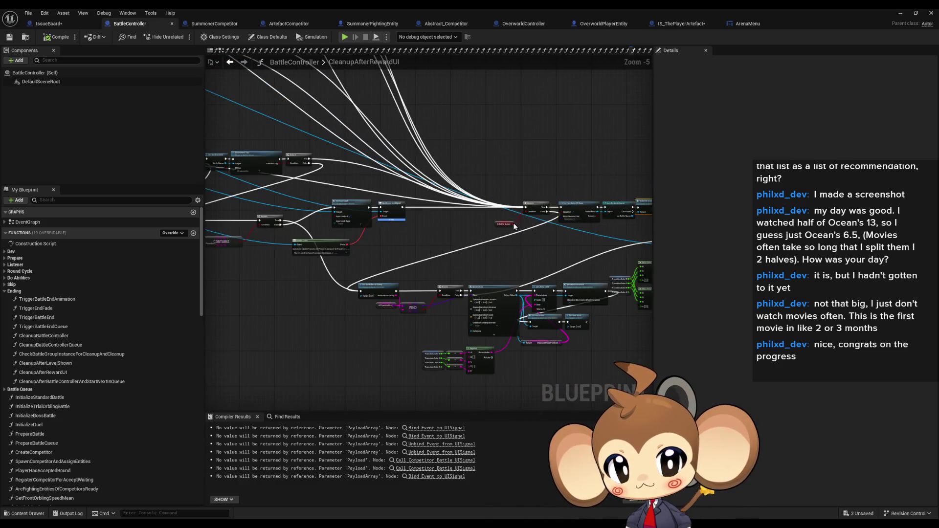
pyautogui.scroll(2, 514, 227)
pyautogui.moveTo(557, 229); pyautogui.dragTo(446, 209)
pyautogui.moveTo(636, 245)
pyautogui.mouseDown()
pyautogui.moveTo(422, 255)
pyautogui.moveTo(388, 220)
pyautogui.moveTo(406, 247)
pyautogui.moveTo(789, 240)
pyautogui.moveTo(809, 183)
pyautogui.mouseUp()
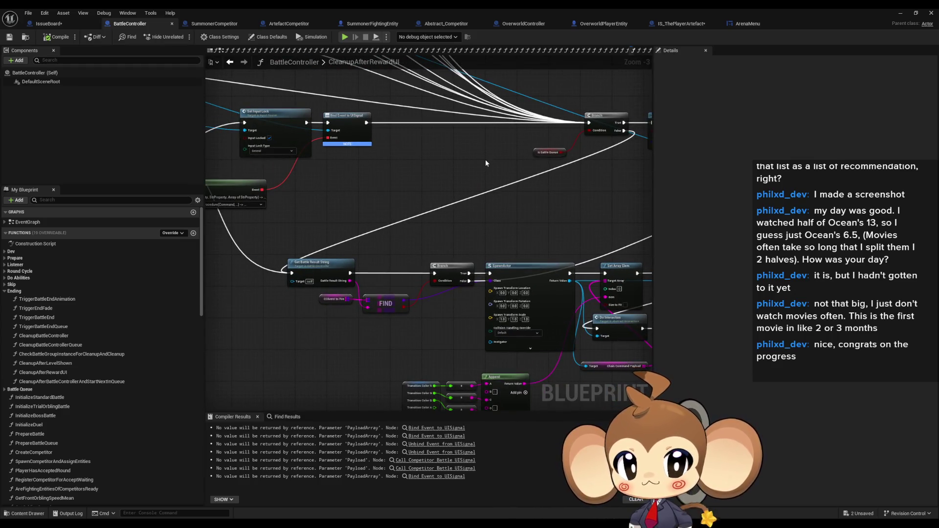
pyautogui.scroll(-2, 485, 159)
pyautogui.scroll(5, 370, 179)
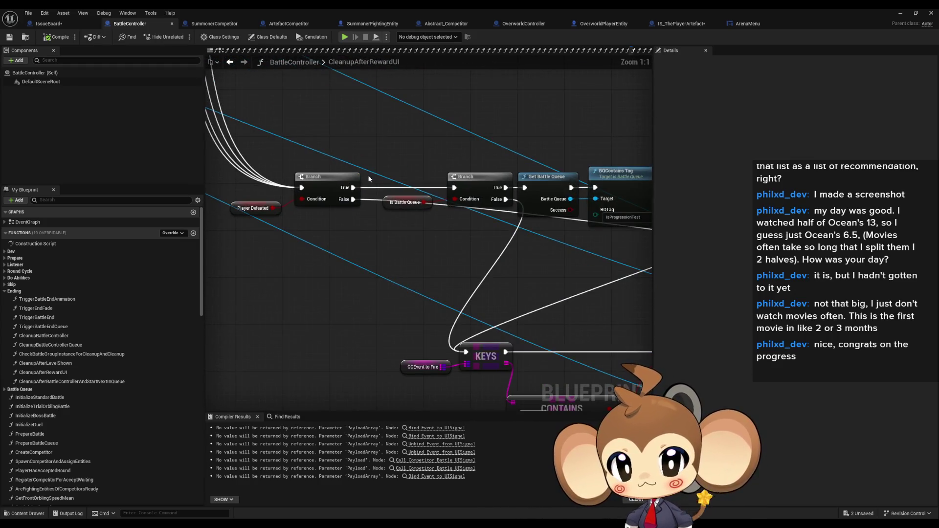
pyautogui.scroll(-4, 367, 174)
pyautogui.scroll(4, 409, 179)
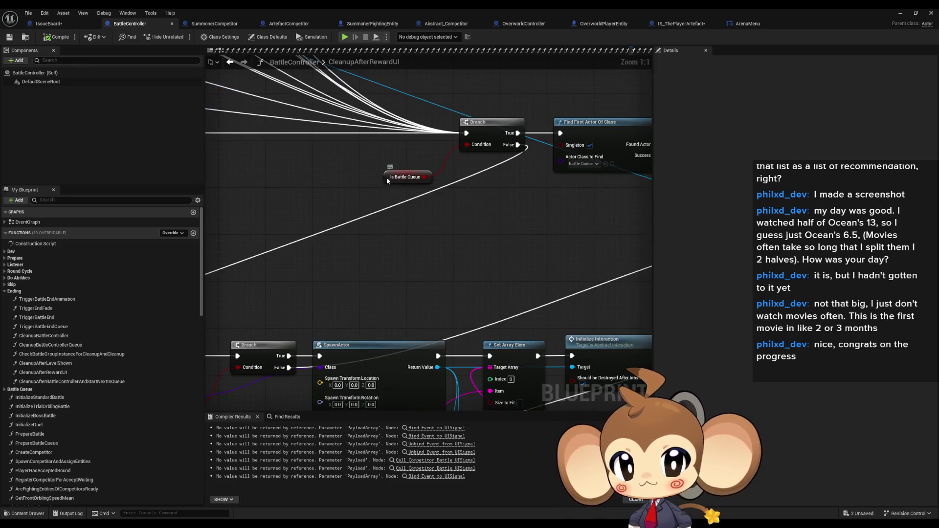
# List all references to IsBattleQueue and open DoBattleQueueEndingInstructions in BattleQueue.
pyautogui.rightClick(386, 177)
pyautogui.click(525, 275)
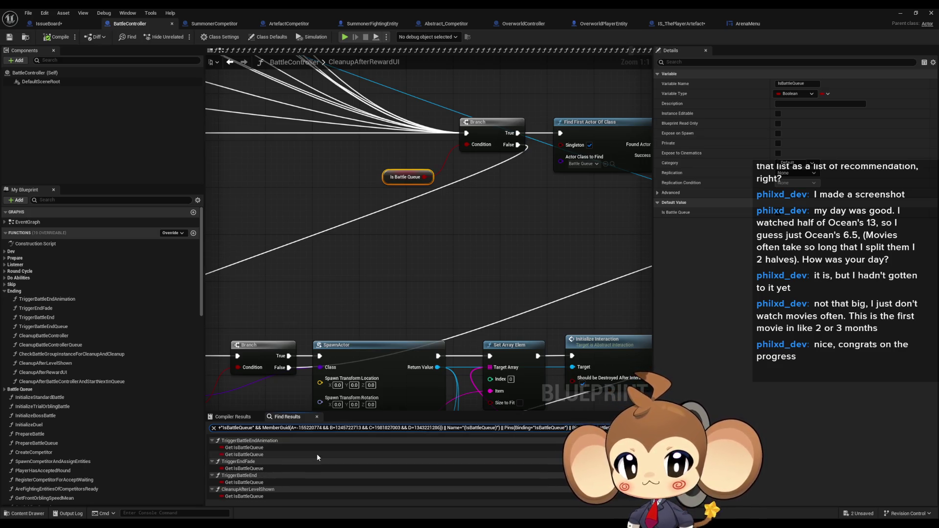
pyautogui.moveTo(474, 320)
pyautogui.mouseDown()
pyautogui.moveTo(441, 313)
pyautogui.moveTo(308, 237)
pyautogui.mouseUp()
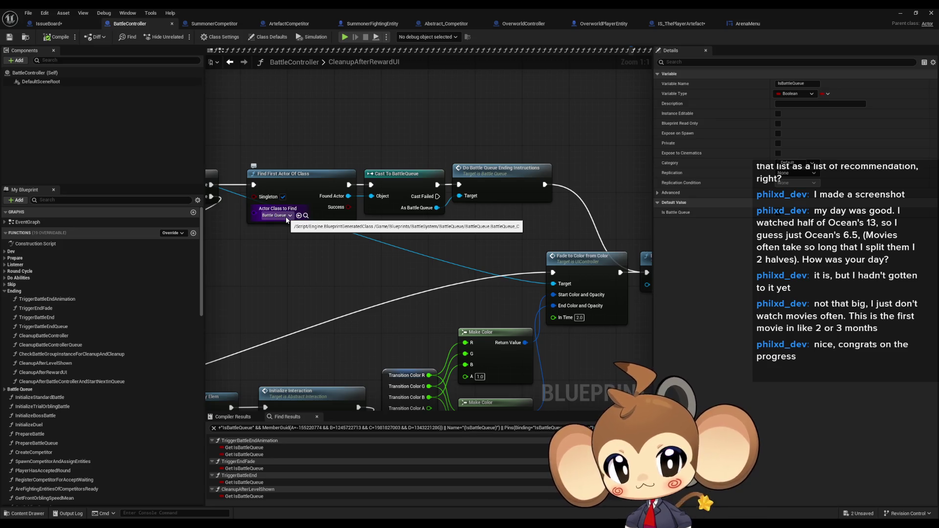
pyautogui.click(508, 185)
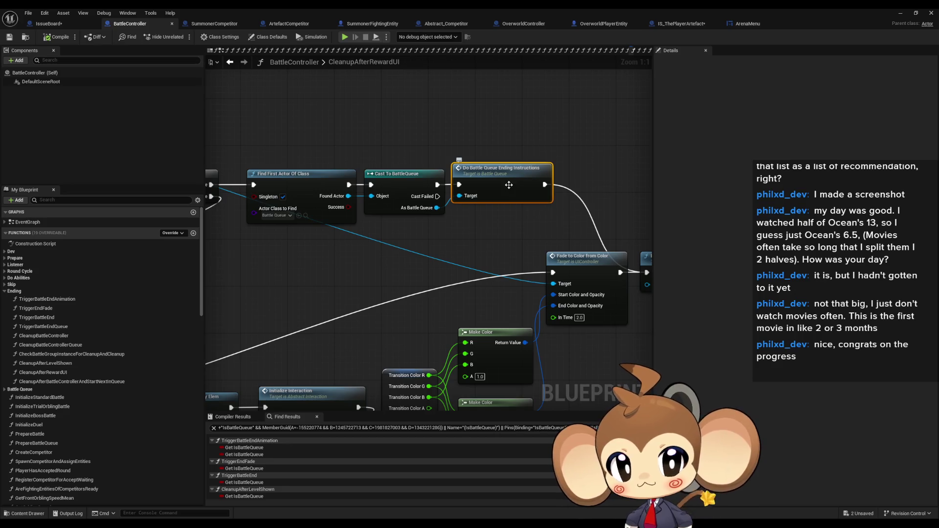
pyautogui.doubleClick(508, 185)
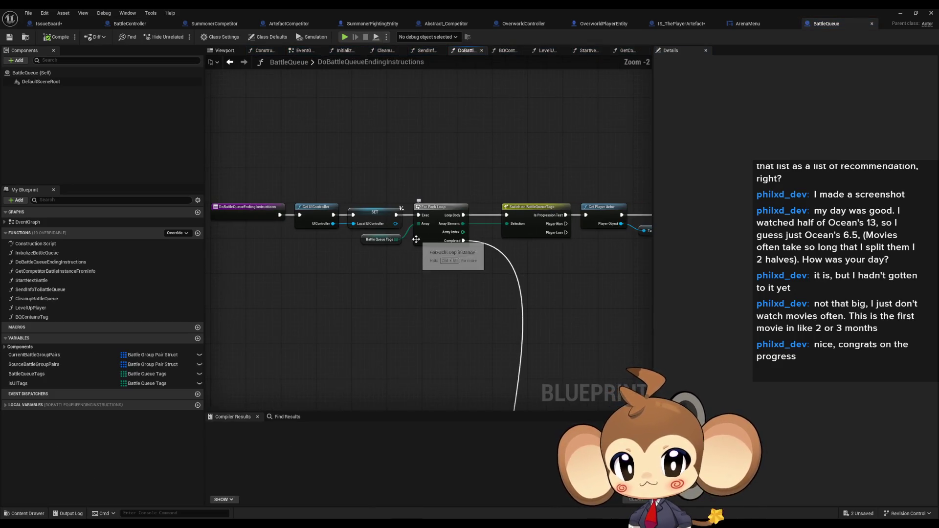
# Pan through DoBattleQueueEndingInstructions to the Make Color and Cleanup Battle Queue nodes.
pyautogui.moveTo(464, 256); pyautogui.dragTo(153, 242)
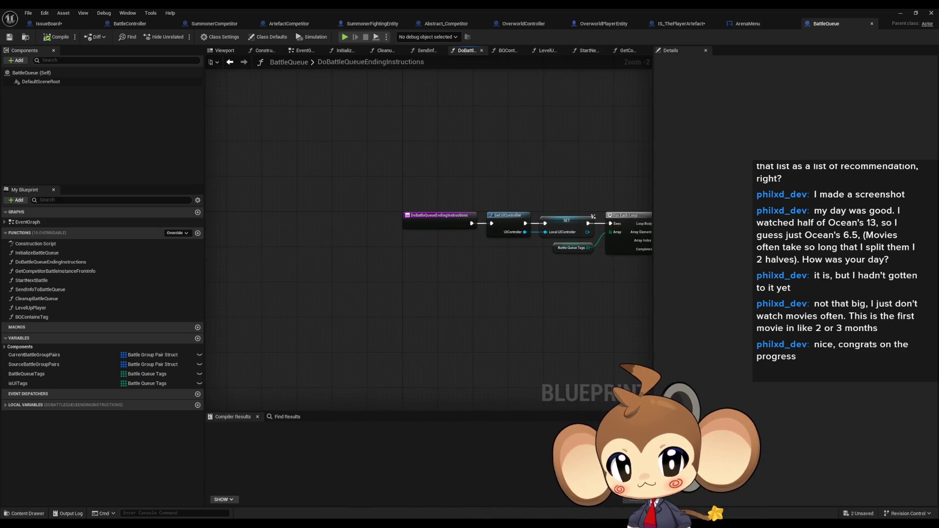
pyautogui.scroll(-3, 356, 186)
pyautogui.scroll(5, 356, 186)
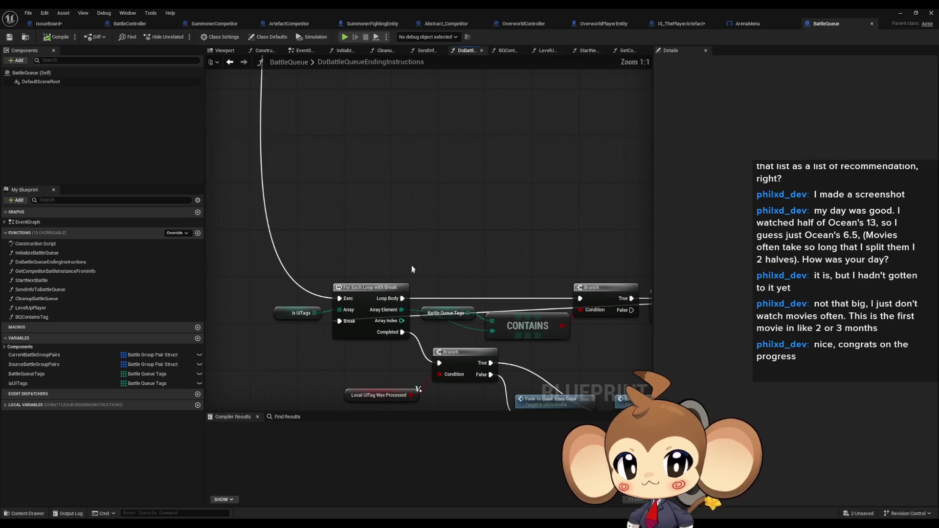
pyautogui.moveTo(356, 185); pyautogui.dragTo(339, 132)
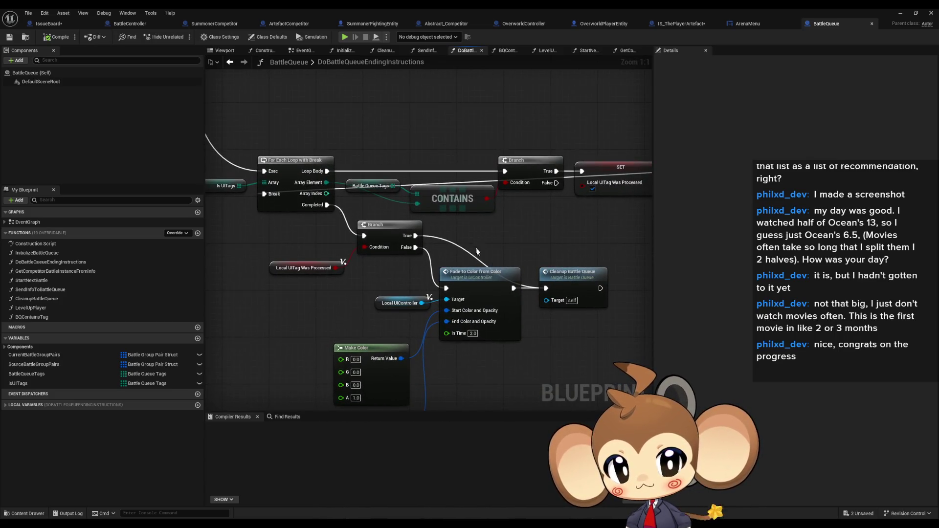
pyautogui.click(577, 282)
pyautogui.scroll(-1, 603, 245)
pyautogui.moveTo(603, 244); pyautogui.dragTo(506, 216)
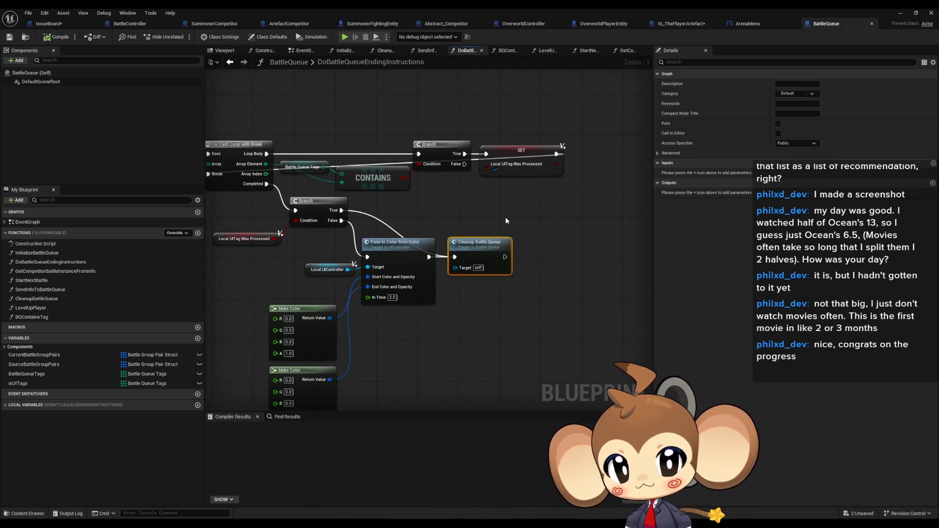
# Inspect the Make Array and UISignal Switch nodes next to the Level Up Player call.
pyautogui.scroll(-4, 505, 217)
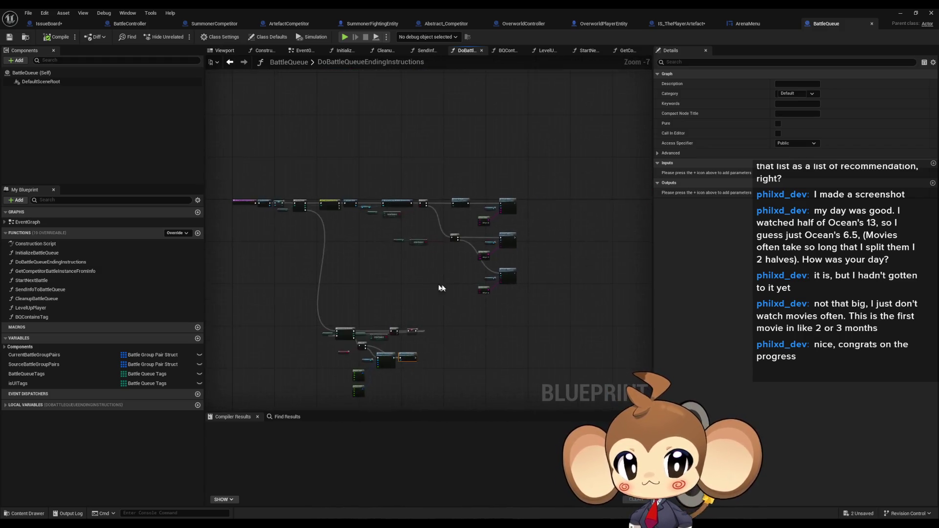
pyautogui.scroll(5, 513, 266)
pyautogui.moveTo(531, 196); pyautogui.dragTo(510, 253)
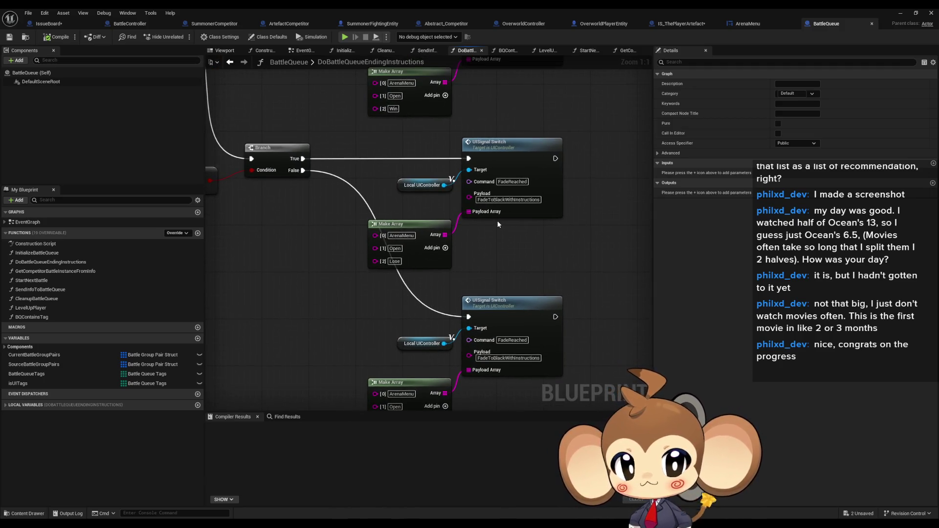
pyautogui.moveTo(497, 221); pyautogui.dragTo(499, 170)
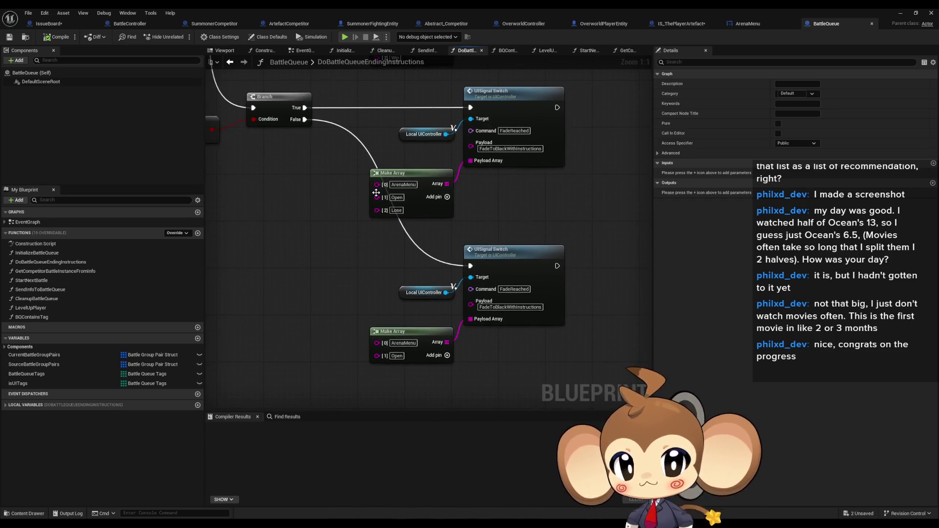
pyautogui.scroll(-2, 416, 362)
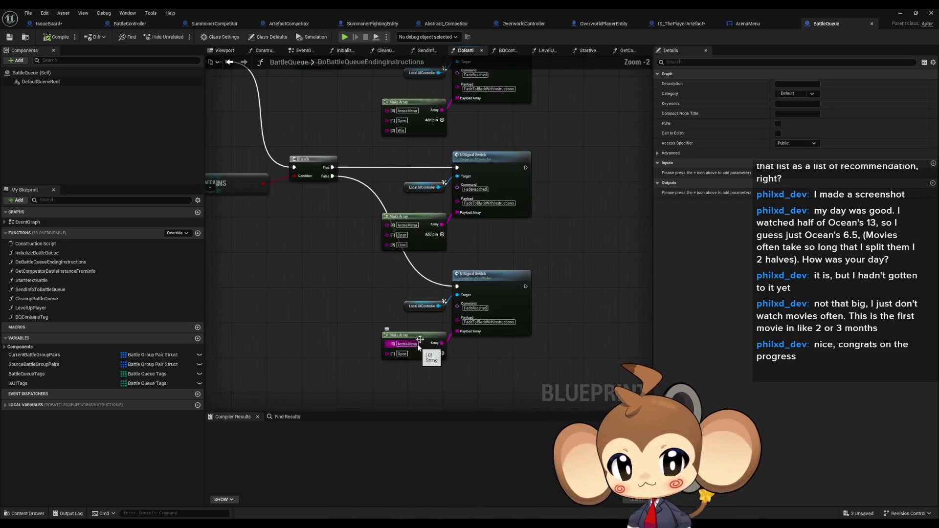
pyautogui.scroll(2, 391, 246)
pyautogui.click(517, 177)
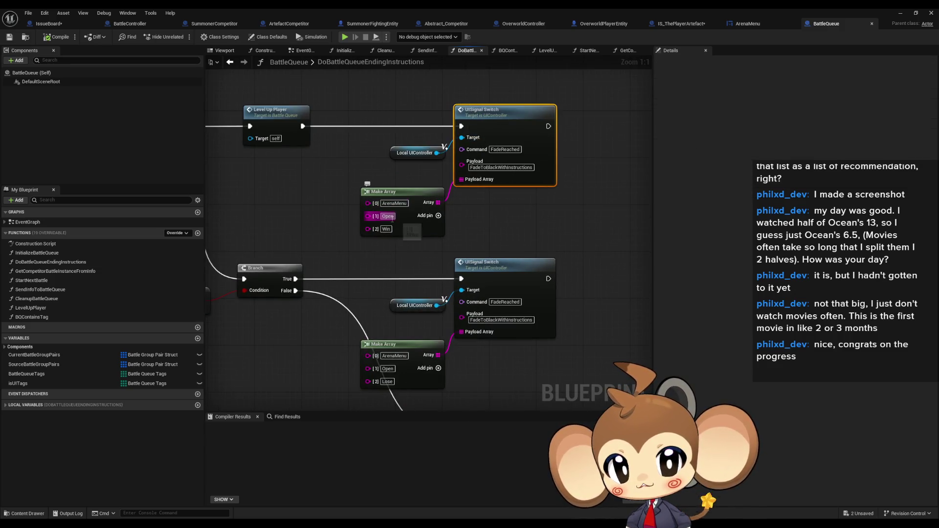
pyautogui.click(492, 250)
# Restore the blueprint editor to a smaller window, revealing the main level editor.
pyautogui.click(151, 13)
pyautogui.click(151, 12)
pyautogui.doubleClick(220, 7)
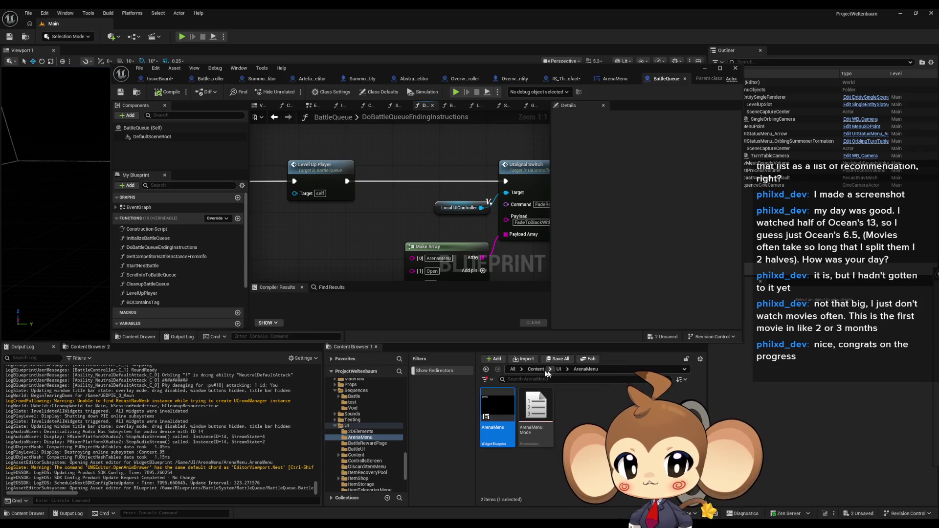
# Browse from Content via the UI folder to Blueprints > Controllers and open UIController.
pyautogui.click(536, 370)
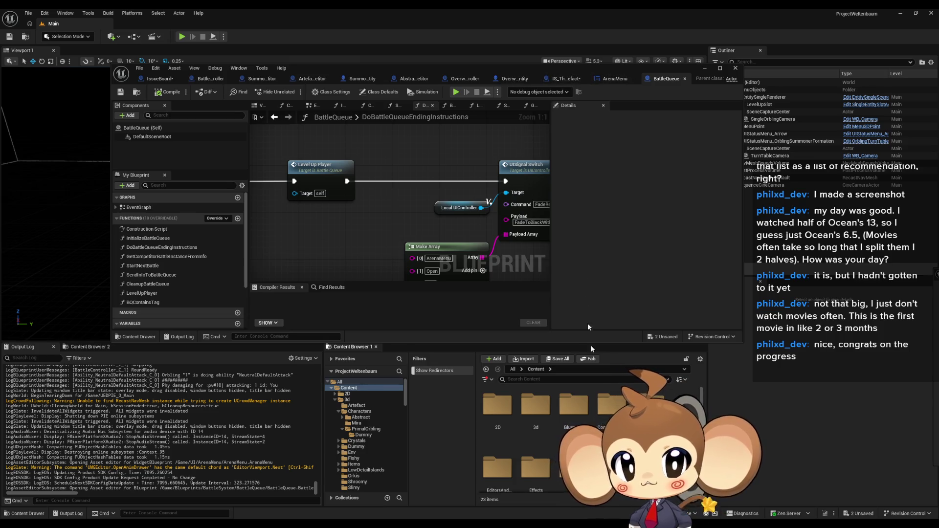
pyautogui.scroll(-3, 538, 440)
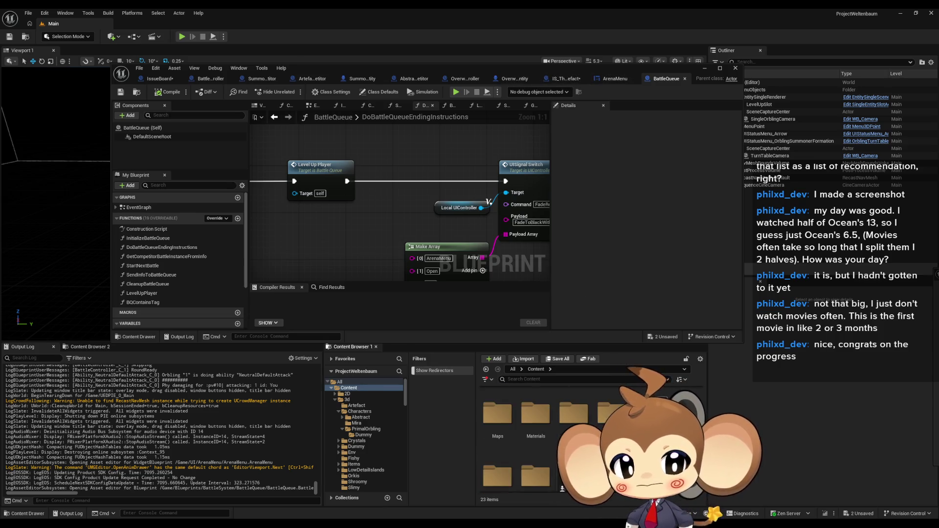
pyautogui.scroll(-2, 538, 440)
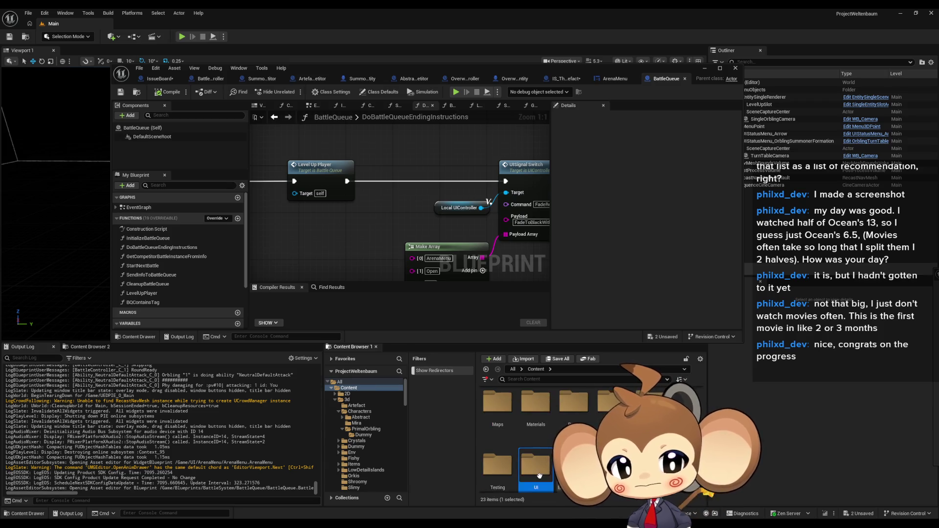
pyautogui.doubleClick(538, 469)
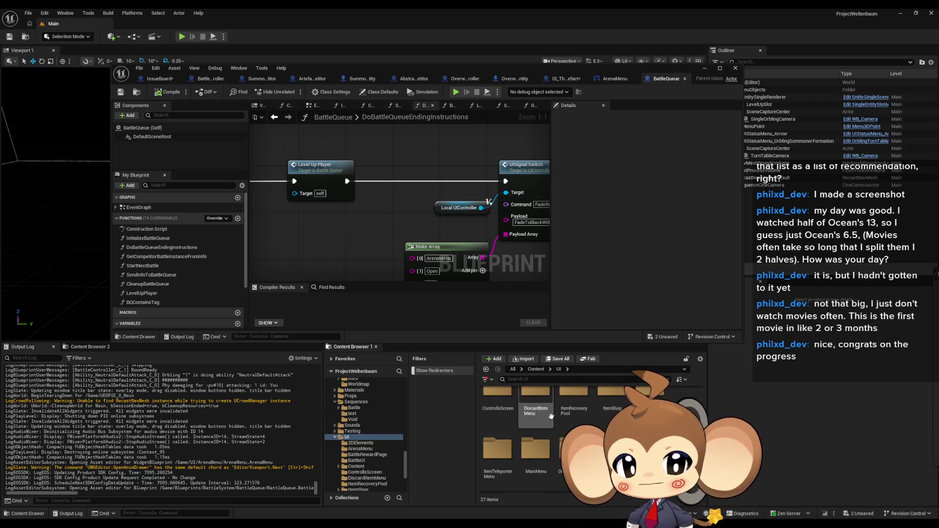
pyautogui.click(536, 369)
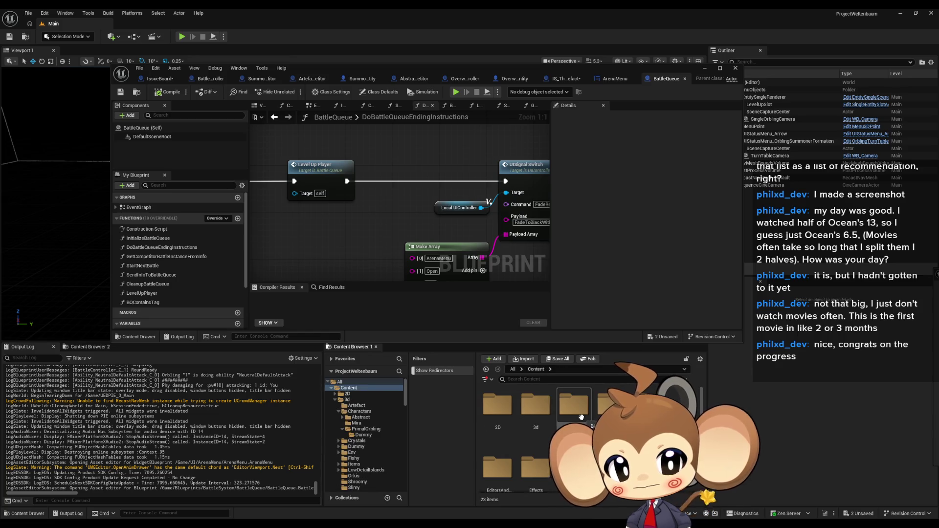
pyautogui.doubleClick(573, 406)
pyautogui.doubleClick(570, 416)
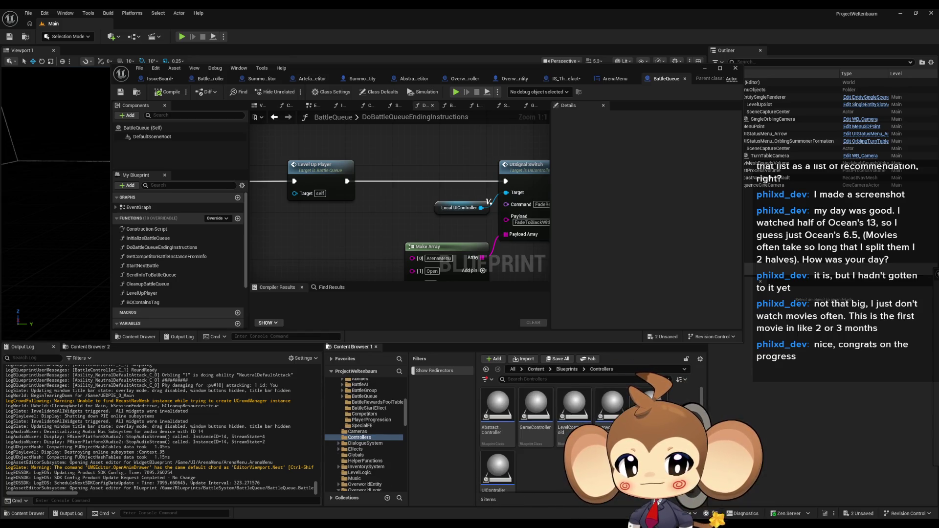
pyautogui.click(498, 470)
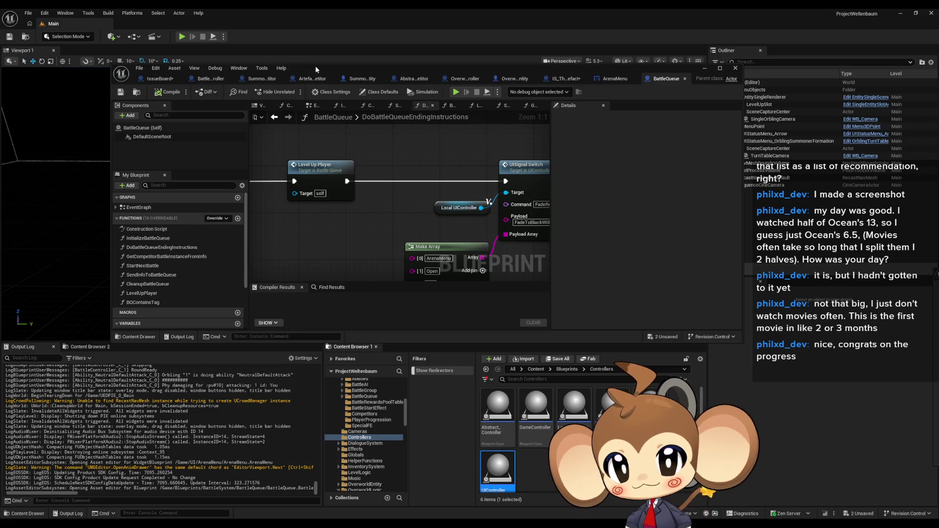
pyautogui.doubleClick(316, 69)
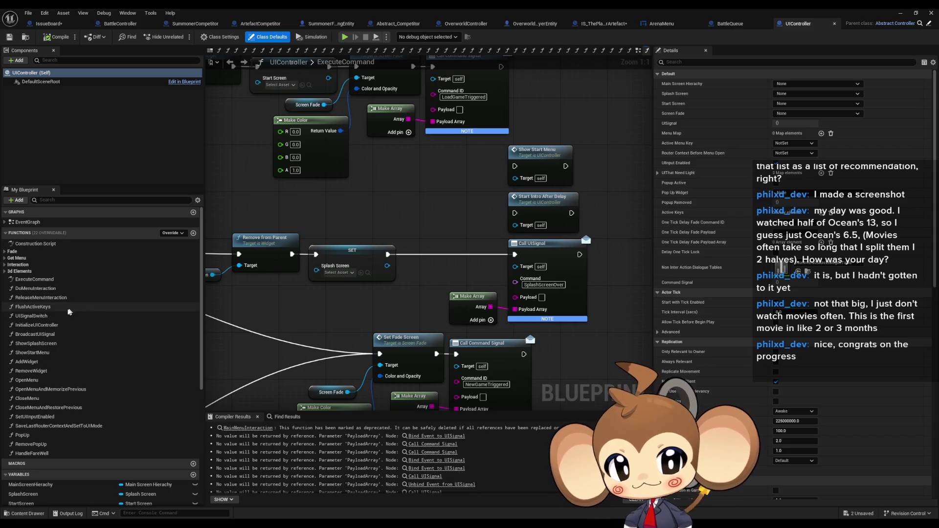
# Open UIController's OpenMenu, ExecuteCommand and then UISignalSwitch function graphs in turn.
pyautogui.scroll(-7, 437, 292)
pyautogui.scroll(7, 345, 295)
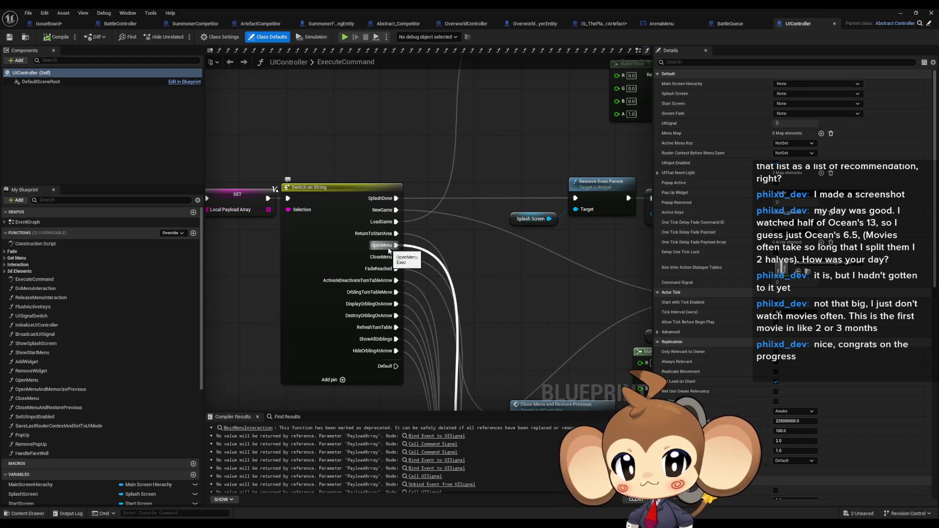
pyautogui.doubleClick(44, 382)
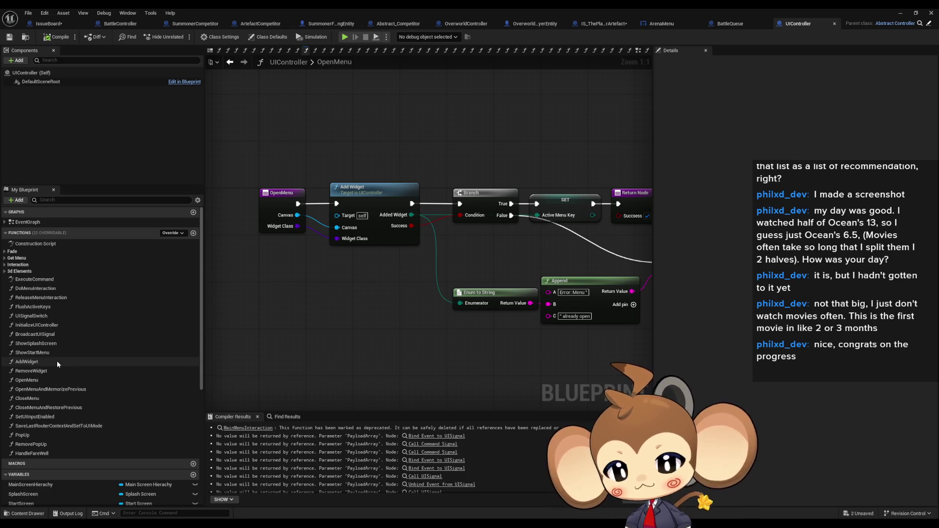
pyautogui.click(51, 281)
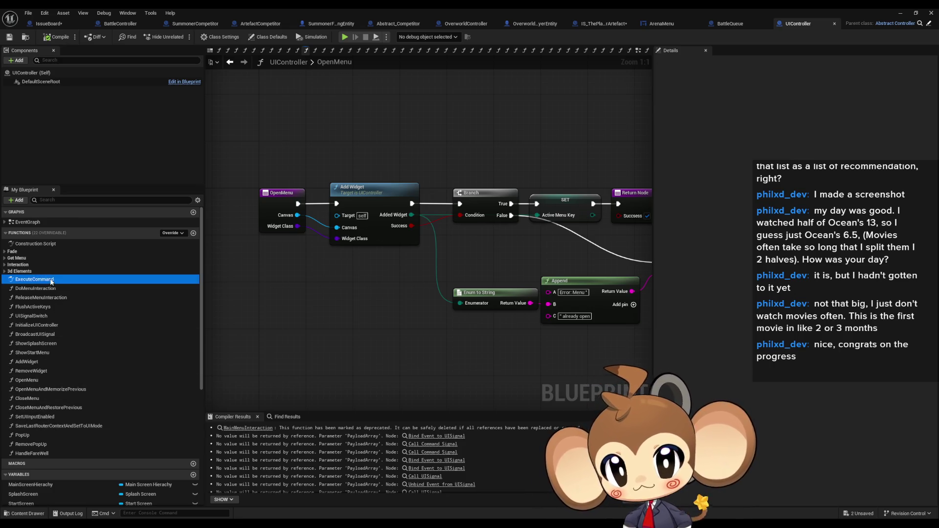
pyautogui.doubleClick(51, 281)
pyautogui.doubleClick(49, 316)
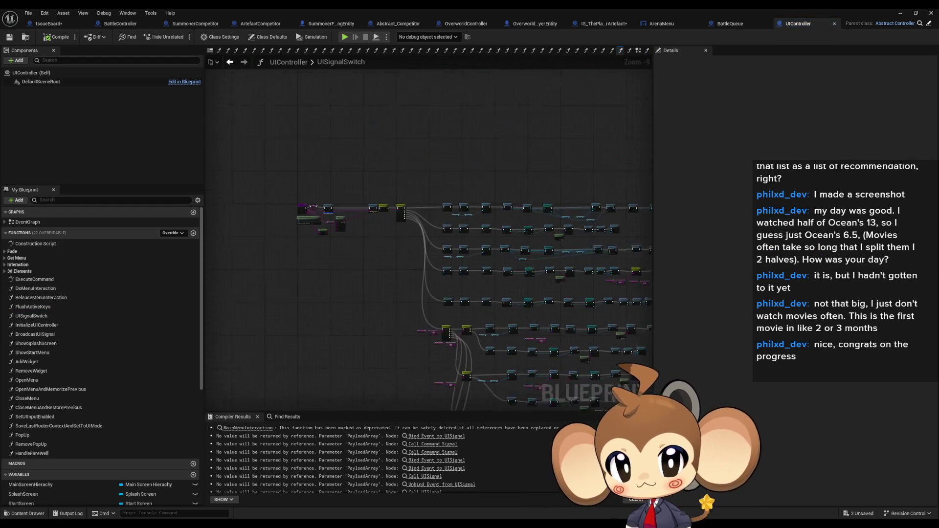
# Inspect UISignalSwitch's Switch on String, GET and Get Text from Table nodes.
pyautogui.scroll(10, 385, 342)
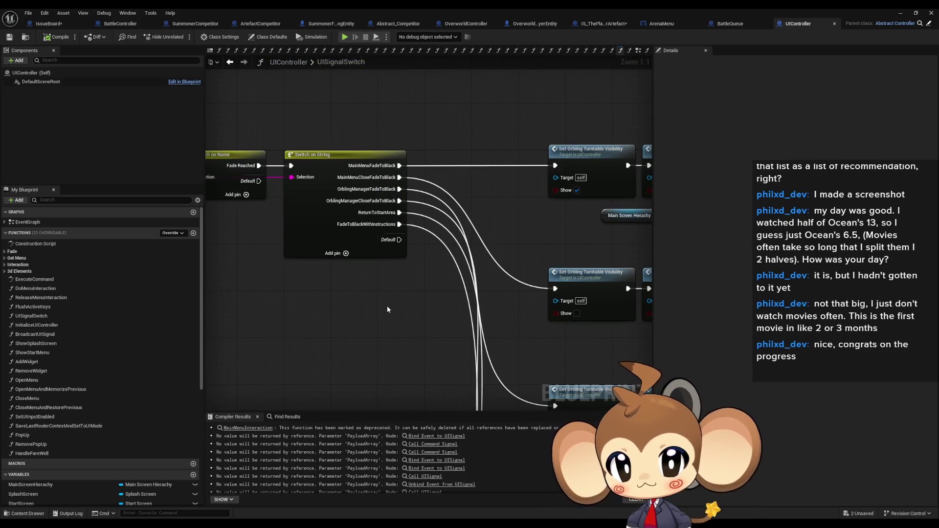
pyautogui.scroll(-5, 404, 307)
pyautogui.scroll(5, 366, 231)
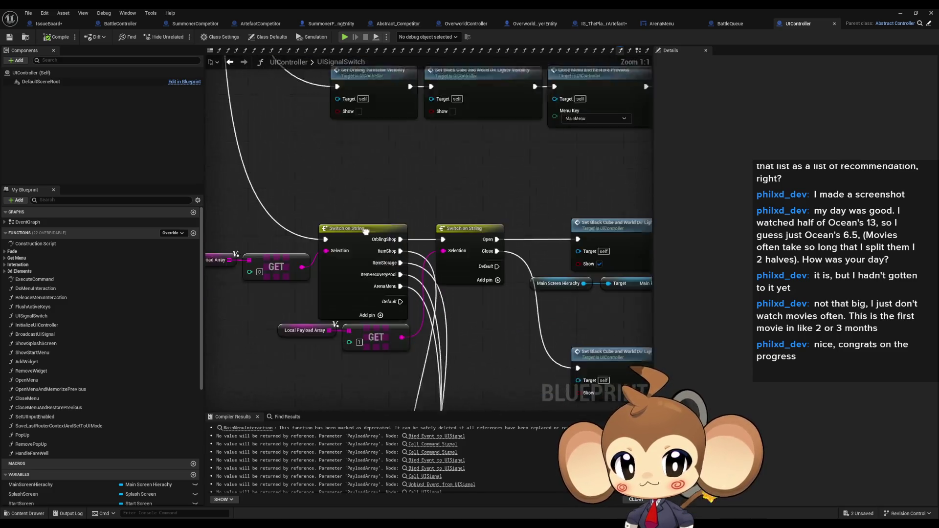
pyautogui.moveTo(366, 232); pyautogui.dragTo(351, 175)
pyautogui.moveTo(383, 231); pyautogui.dragTo(349, 88)
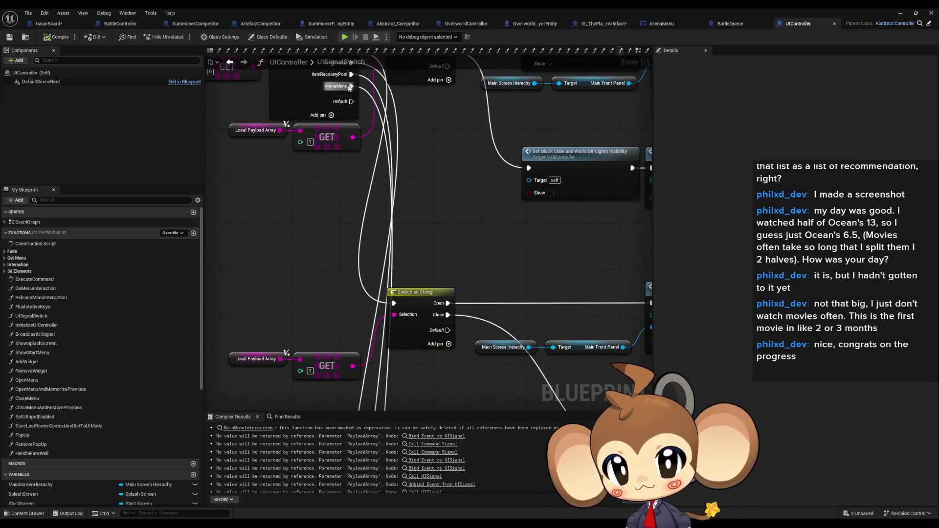
pyautogui.scroll(-6, 350, 98)
pyautogui.scroll(6, 350, 111)
pyautogui.moveTo(354, 179)
pyautogui.mouseDown()
pyautogui.moveTo(324, 173)
pyautogui.moveTo(394, 203)
pyautogui.moveTo(519, 222)
pyautogui.moveTo(760, 194)
pyautogui.mouseUp()
pyautogui.moveTo(433, 234)
pyautogui.mouseDown()
pyautogui.moveTo(187, 234)
pyautogui.moveTo(431, 239)
pyautogui.moveTo(210, 238)
pyautogui.mouseUp()
pyautogui.moveTo(294, 158); pyautogui.dragTo(342, 263)
# Examine the Pop Up, Cast To InputRouter and Delay nodes, then float the editor window again.
pyautogui.click(416, 206)
pyautogui.moveTo(463, 252)
pyautogui.mouseDown()
pyautogui.moveTo(288, 230)
pyautogui.moveTo(653, 253)
pyautogui.mouseUp()
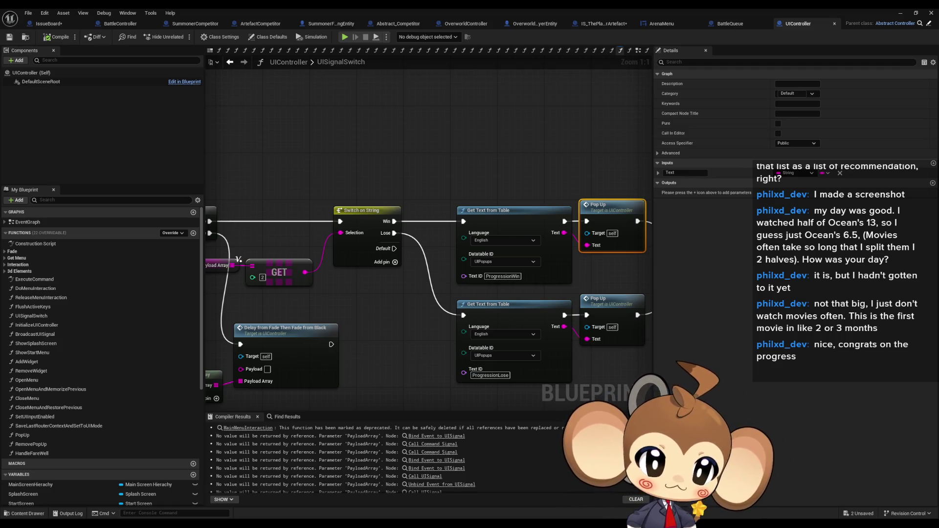
pyautogui.moveTo(415, 311)
pyautogui.mouseDown()
pyautogui.moveTo(548, 282)
pyautogui.moveTo(324, 271)
pyautogui.mouseUp()
pyautogui.scroll(-4, 546, 281)
pyautogui.scroll(5, 543, 276)
pyautogui.moveTo(543, 277)
pyautogui.mouseDown()
pyautogui.moveTo(316, 283)
pyautogui.moveTo(508, 295)
pyautogui.mouseUp()
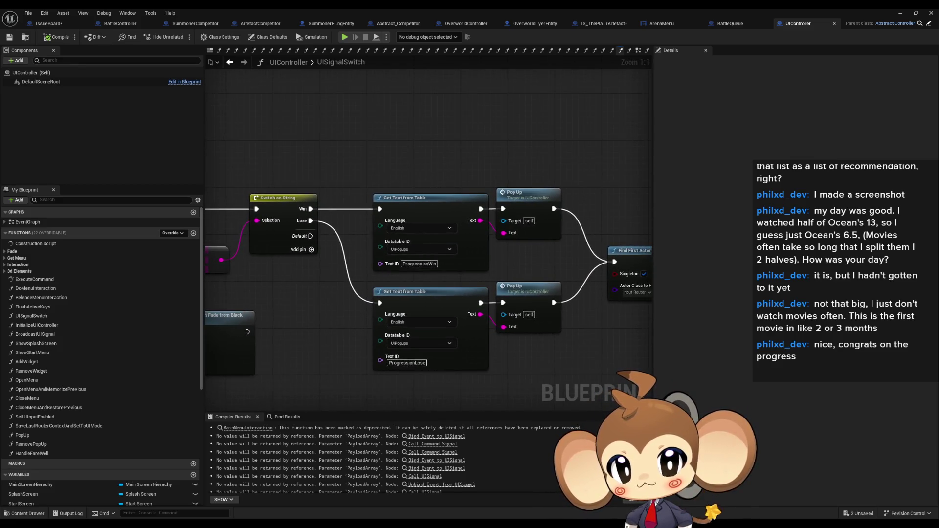
pyautogui.moveTo(351, 287); pyautogui.dragTo(423, 278)
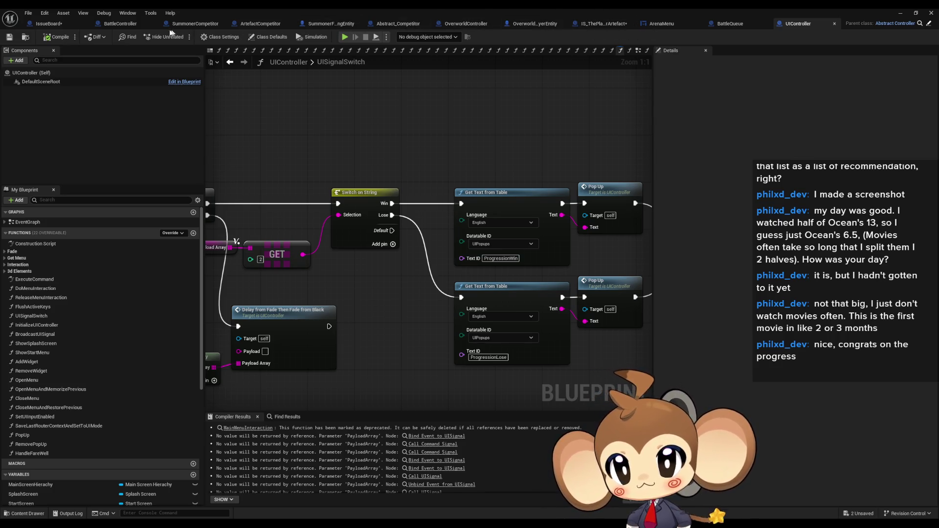
pyautogui.doubleClick(590, 8)
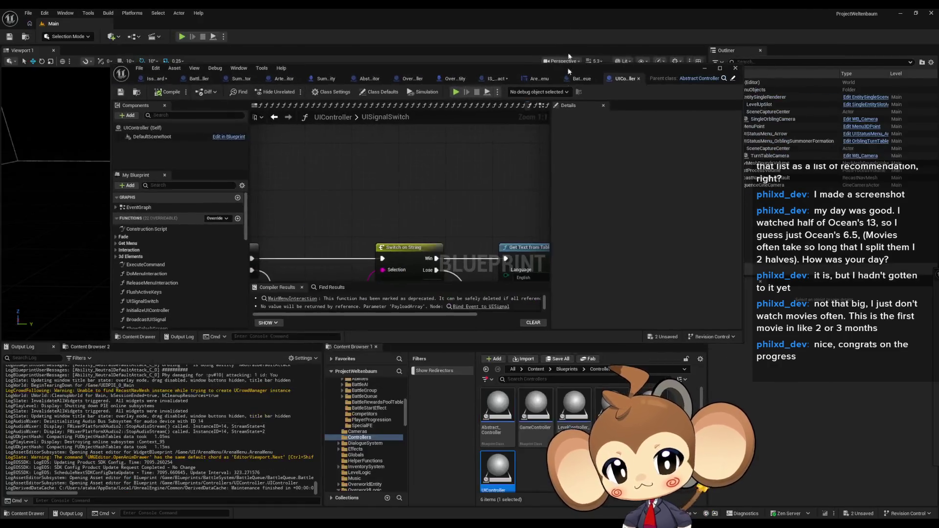
# Browse to Content > UI > BattleRewardPage and open the BattleRewardPage widget Blueprint.
pyautogui.click(567, 370)
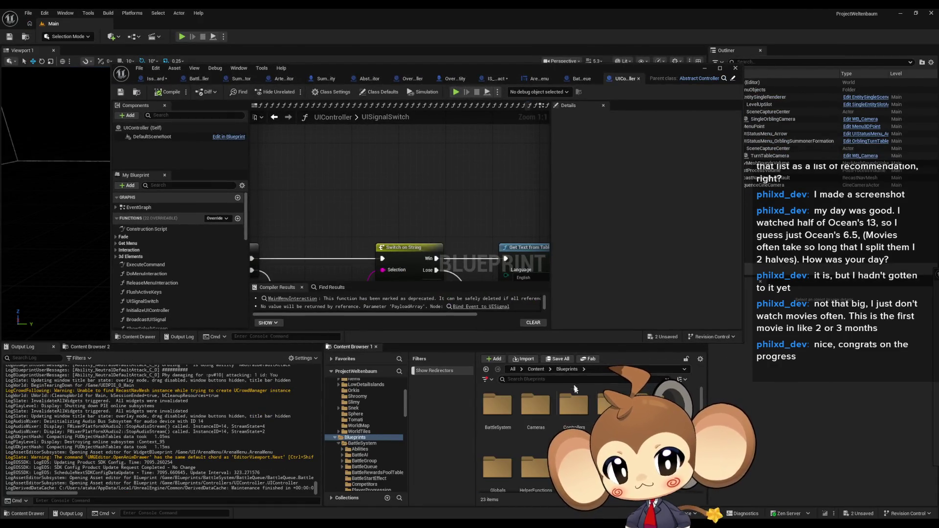
pyautogui.click(536, 370)
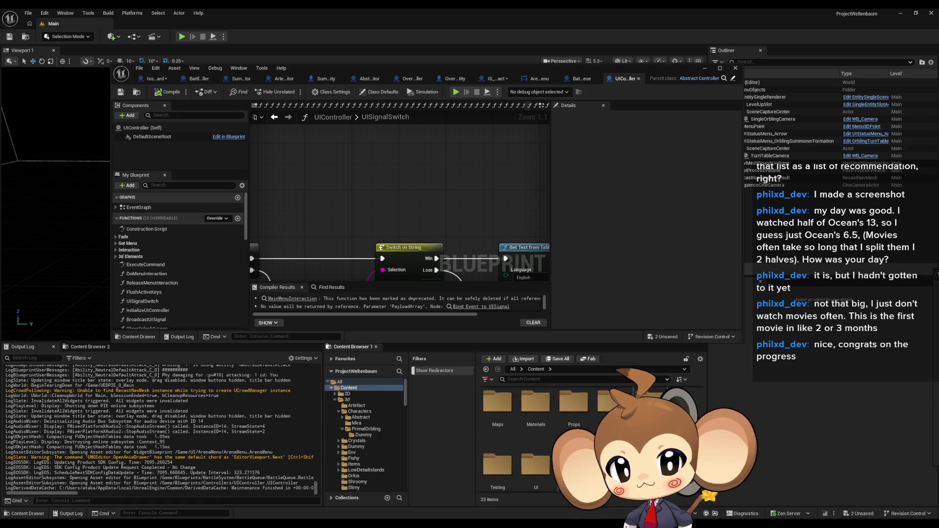
pyautogui.doubleClick(541, 473)
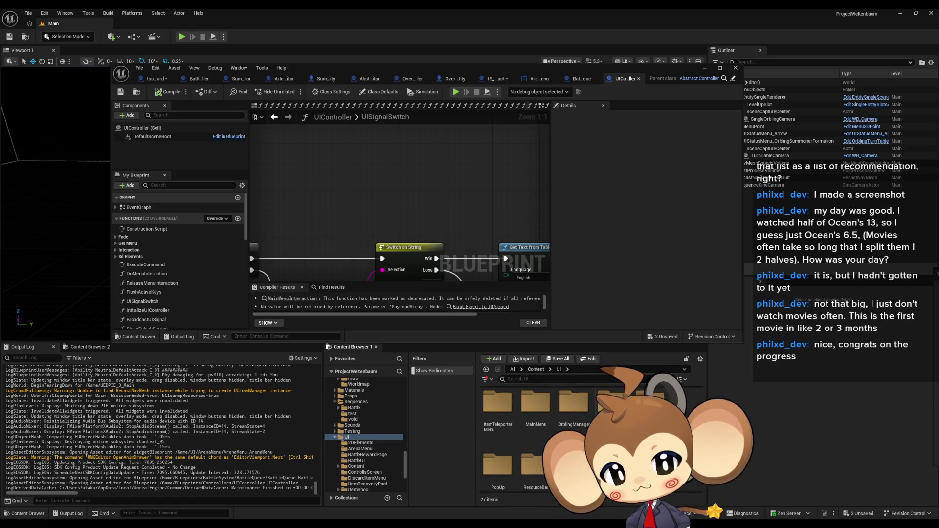
pyautogui.scroll(-2, 587, 440)
pyautogui.scroll(5, 587, 440)
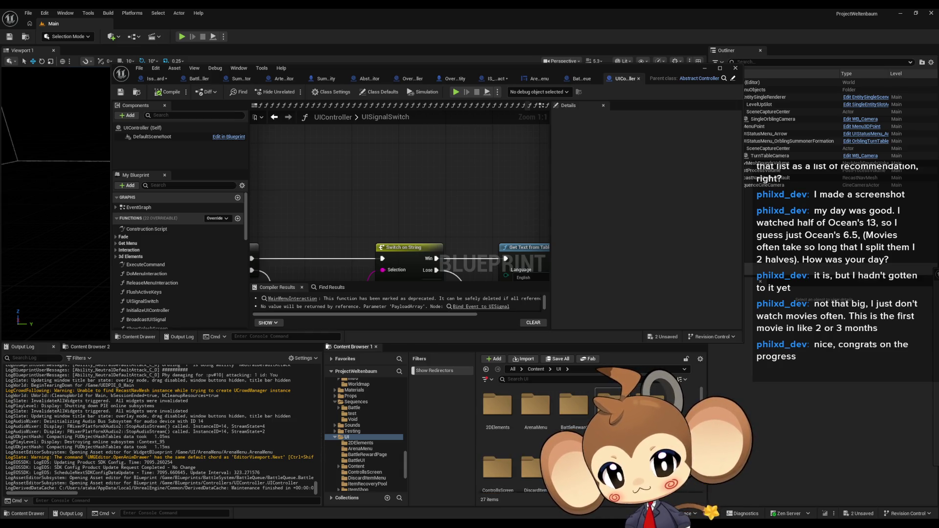
pyautogui.doubleClick(579, 418)
pyautogui.doubleClick(499, 413)
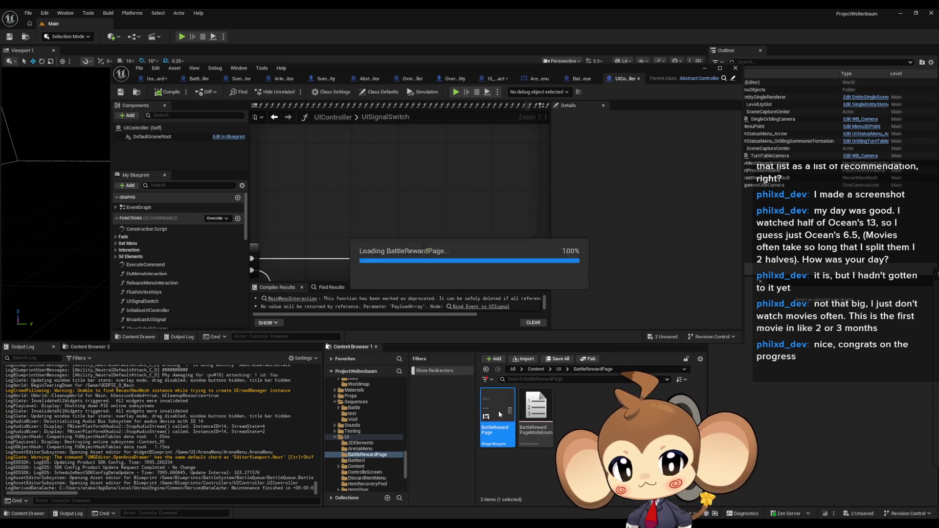
# Maximize the BattleRewardPage editor, restore it to a floating window, and return the Content Browser to Content.
pyautogui.doubleClick(391, 68)
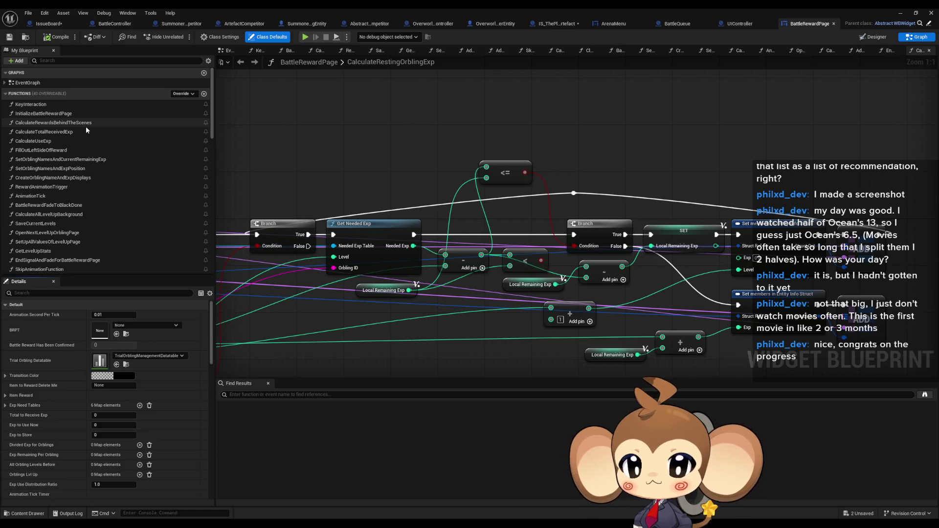
pyautogui.scroll(-5, 92, 133)
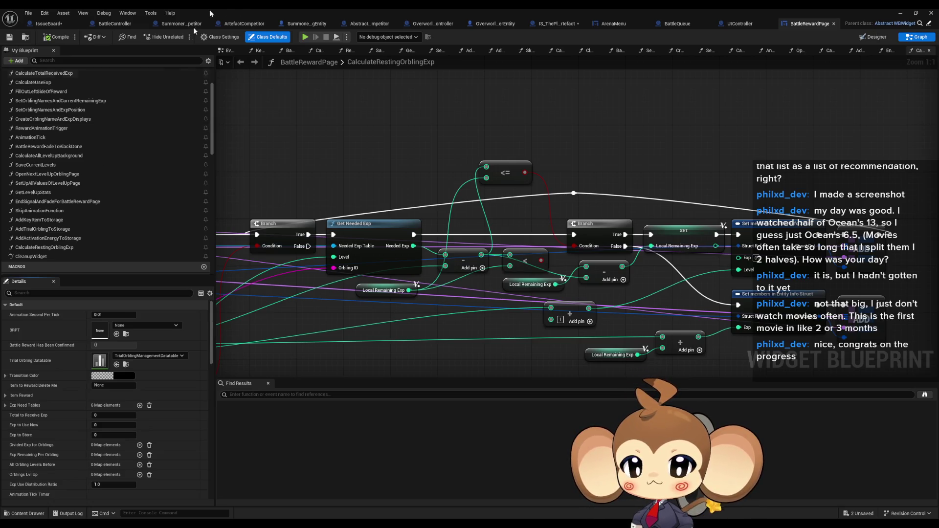
pyautogui.doubleClick(244, 8)
pyautogui.click(542, 371)
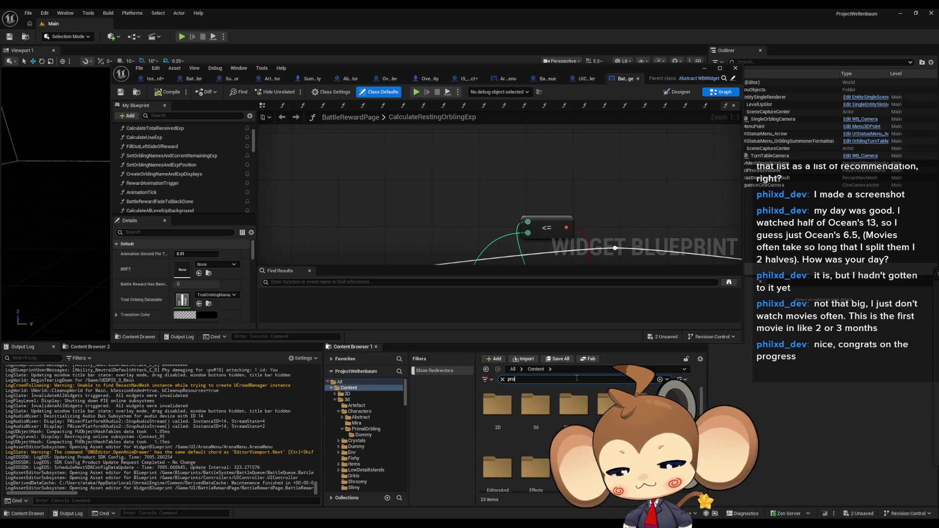
# Search the Content Browser for 'gress', open the PlayerProgression data table, and view row 2.
pyautogui.write('gress')
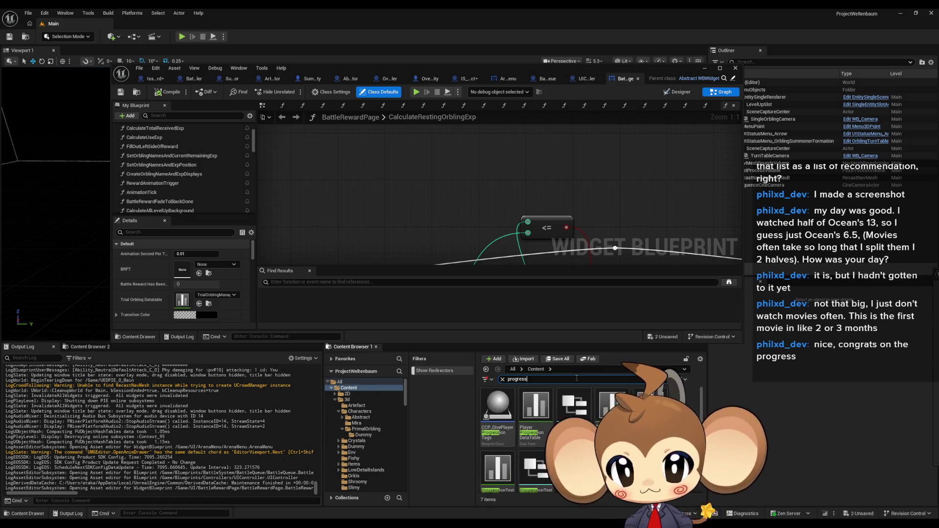
pyautogui.doubleClick(539, 411)
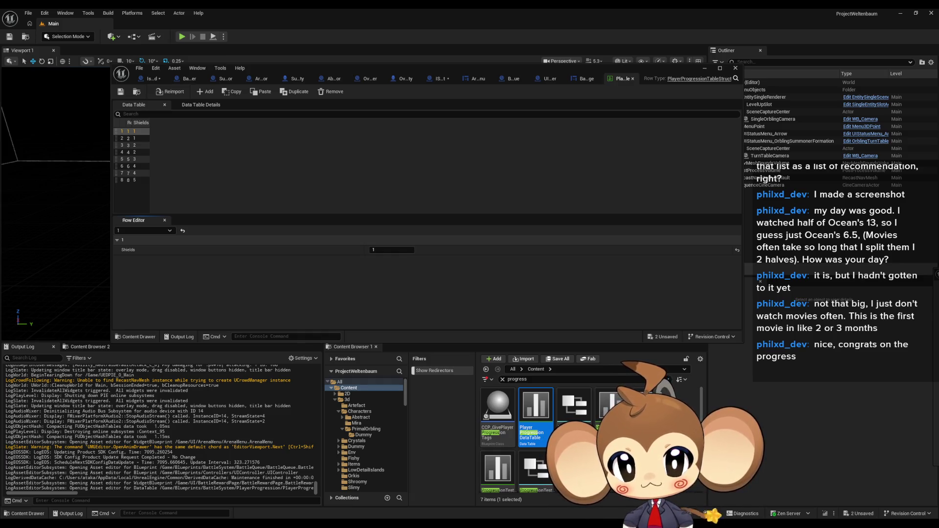
pyautogui.scroll(-1, 587, 440)
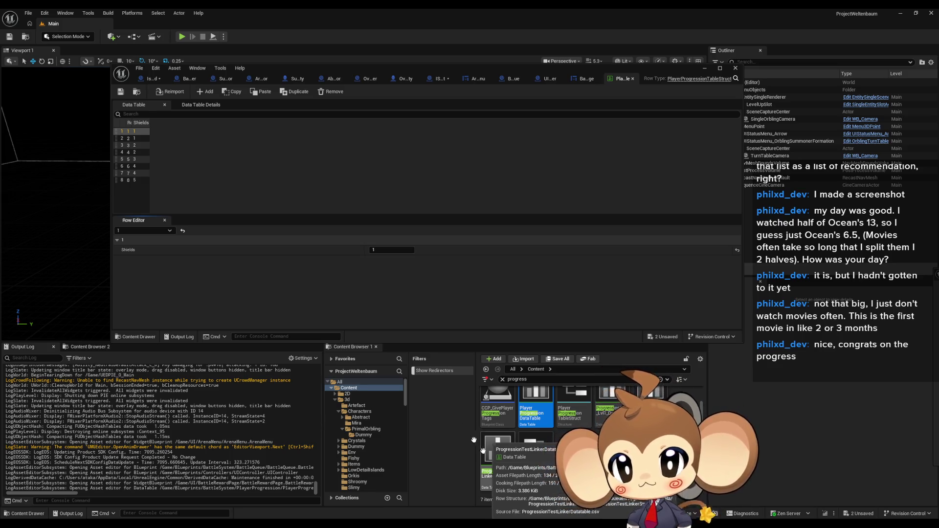
pyautogui.click(126, 139)
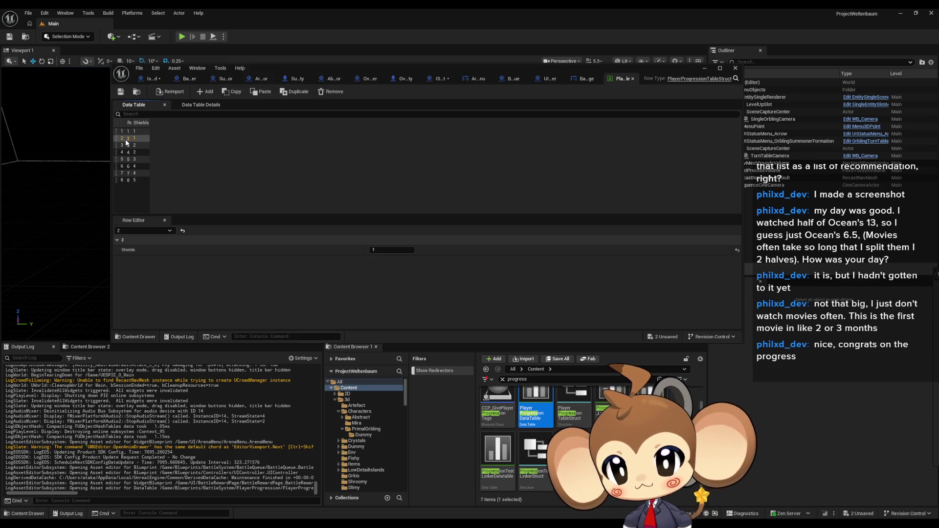
# Open the ProgressionTestLinkerDatatable, view row 3, and widen its editor window.
pyautogui.doubleClick(497, 465)
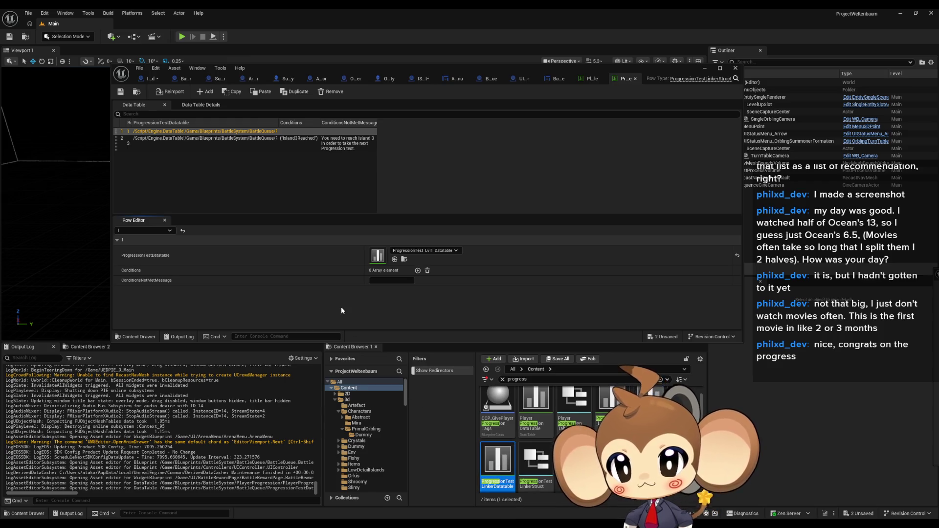
pyautogui.click(178, 140)
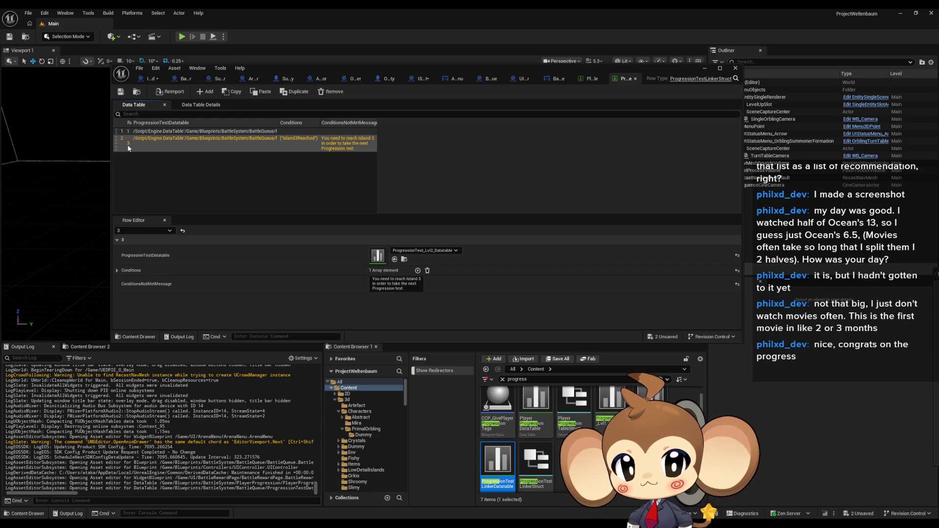
pyautogui.moveTo(111, 148); pyautogui.dragTo(55, 148)
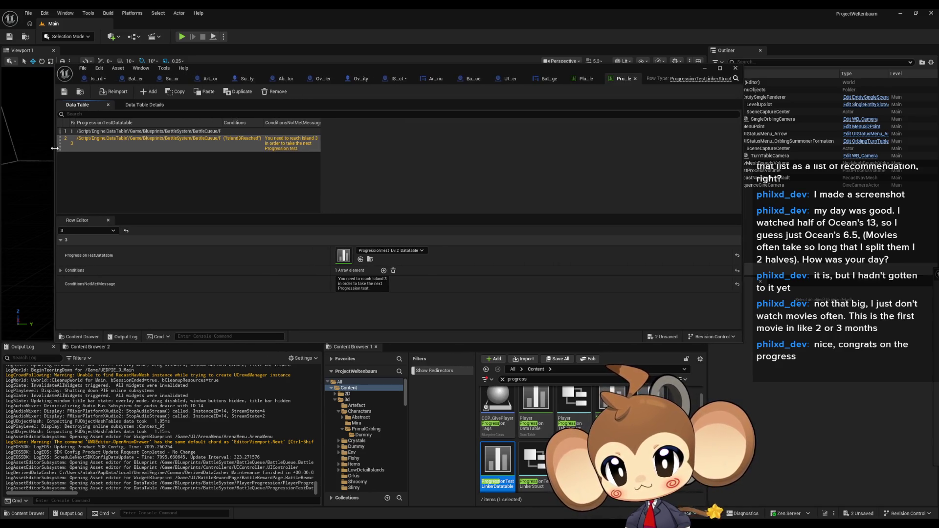
pyautogui.click(74, 123)
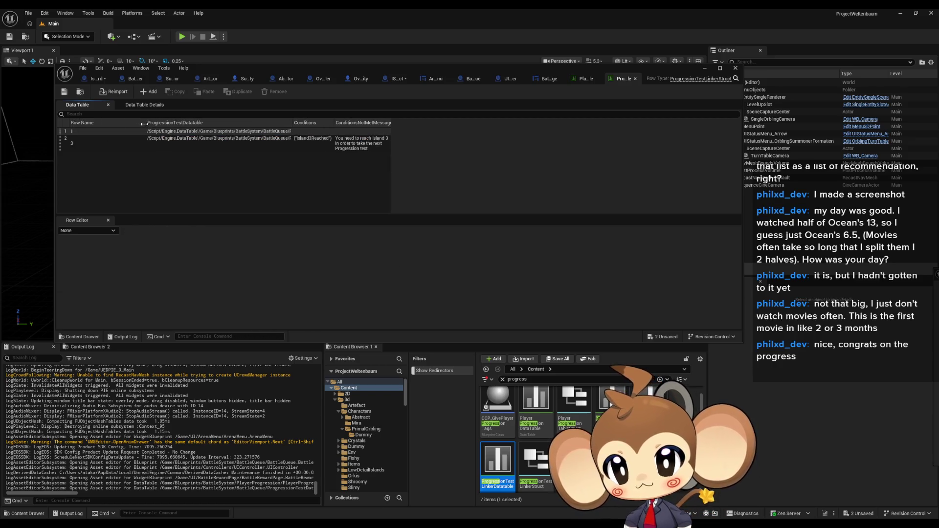
# Widen the row-number column and compare rows 1 and 3 in the Row Editor.
pyautogui.moveTo(69, 122); pyautogui.dragTo(101, 122)
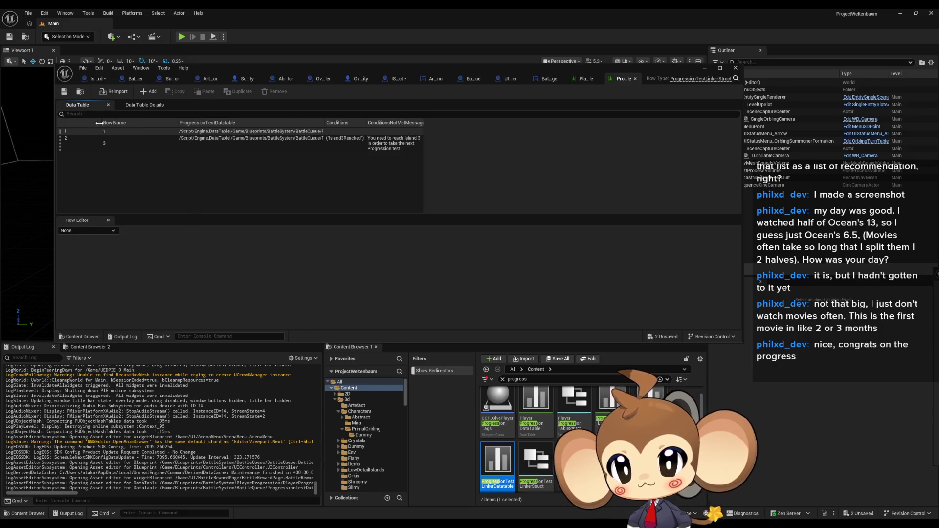
pyautogui.click(103, 148)
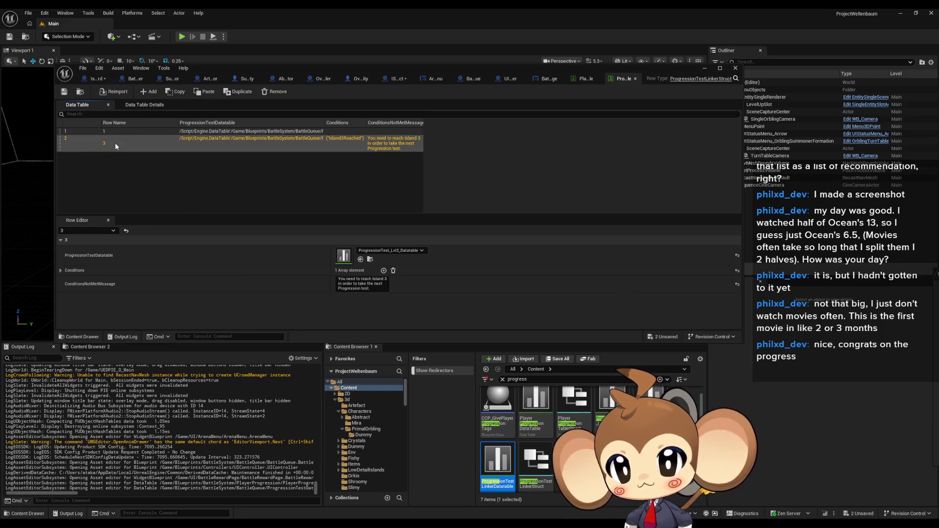
pyautogui.click(114, 169)
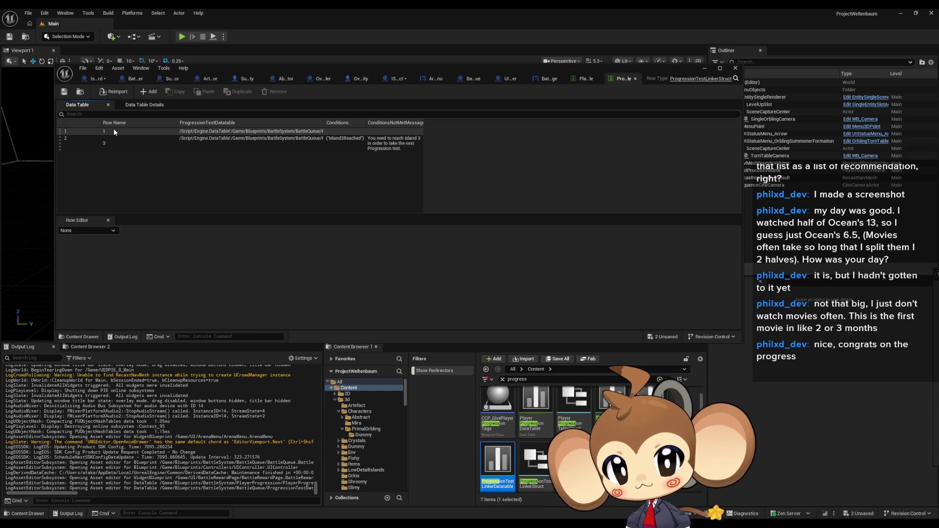
pyautogui.click(386, 147)
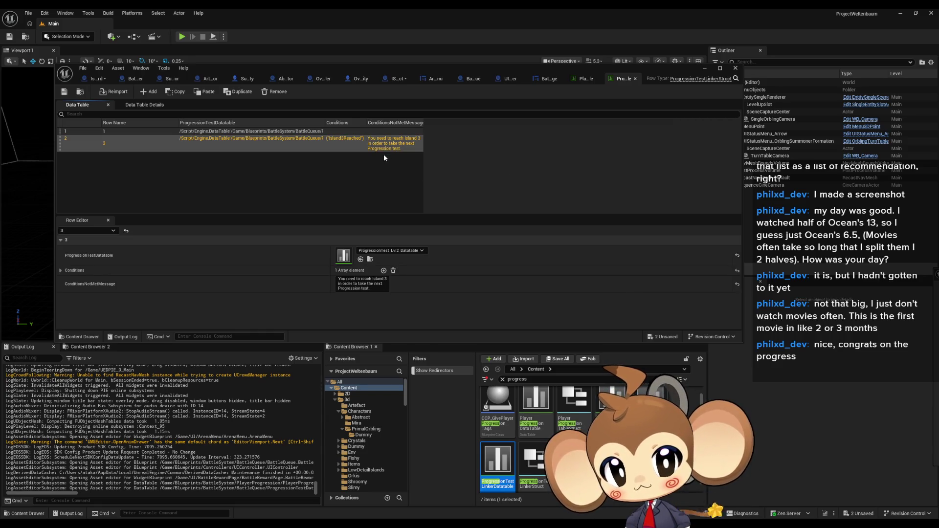
pyautogui.click(118, 133)
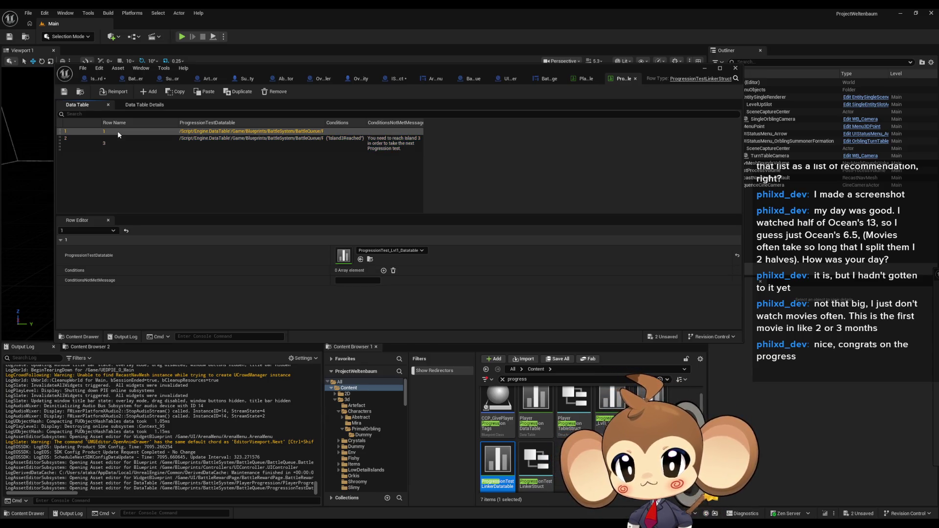
pyautogui.click(69, 138)
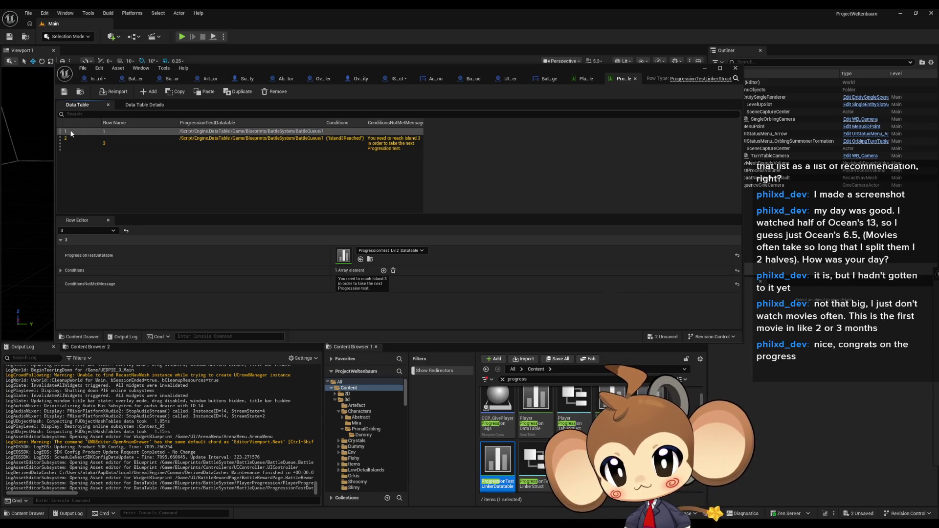
pyautogui.click(71, 132)
pyautogui.click(113, 147)
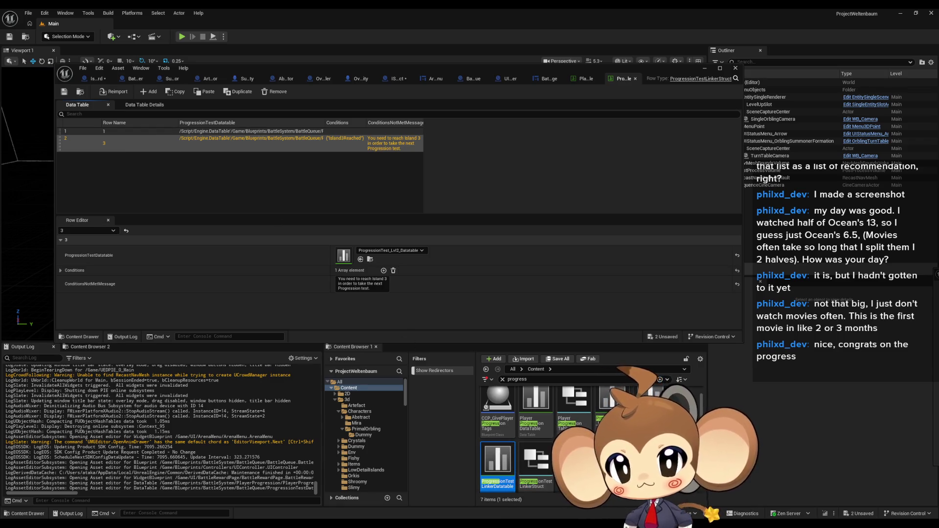
pyautogui.scroll(-1, 538, 440)
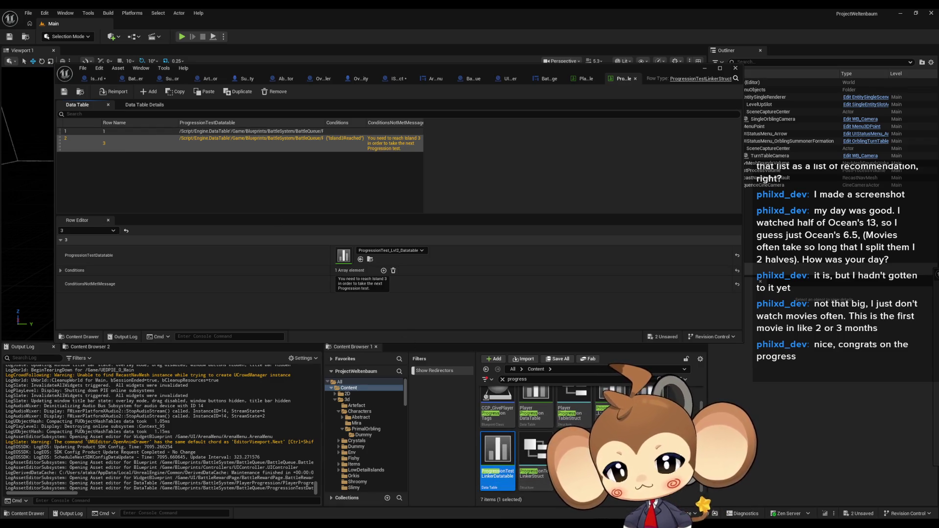
# Check the linker data table's referencing blueprints in the Reference Viewer, then switch to ArenaMenu.
pyautogui.rightClick(502, 452)
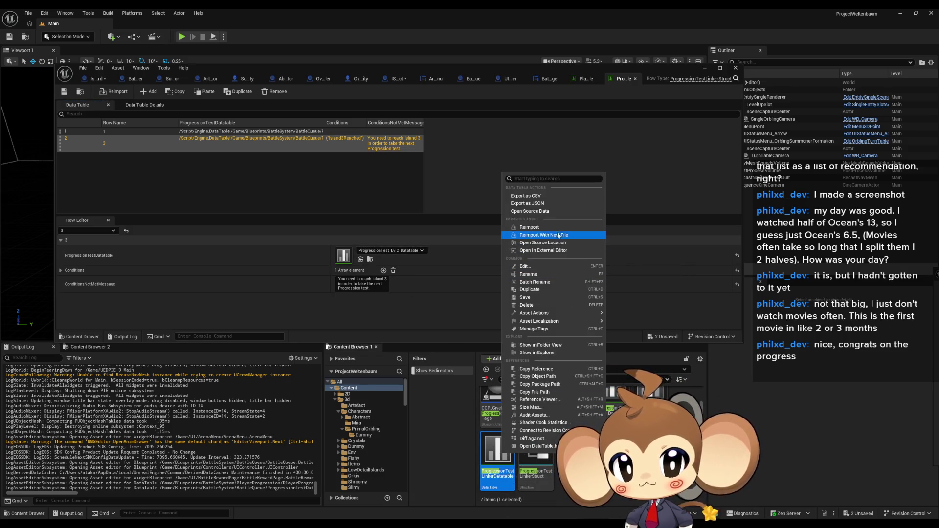
pyautogui.click(552, 400)
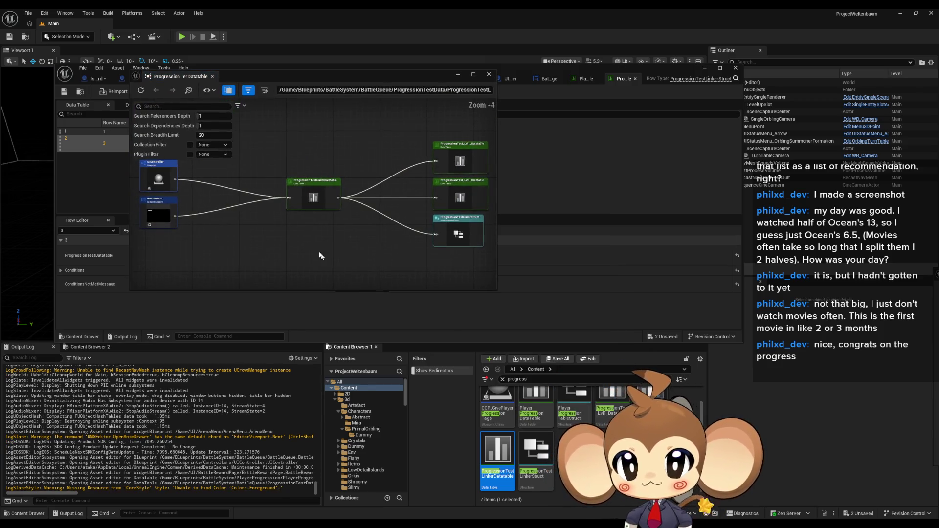
pyautogui.scroll(5, 347, 248)
pyautogui.moveTo(347, 248)
pyautogui.mouseDown()
pyautogui.moveTo(388, 228)
pyautogui.moveTo(316, 235)
pyautogui.moveTo(262, 213)
pyautogui.mouseUp()
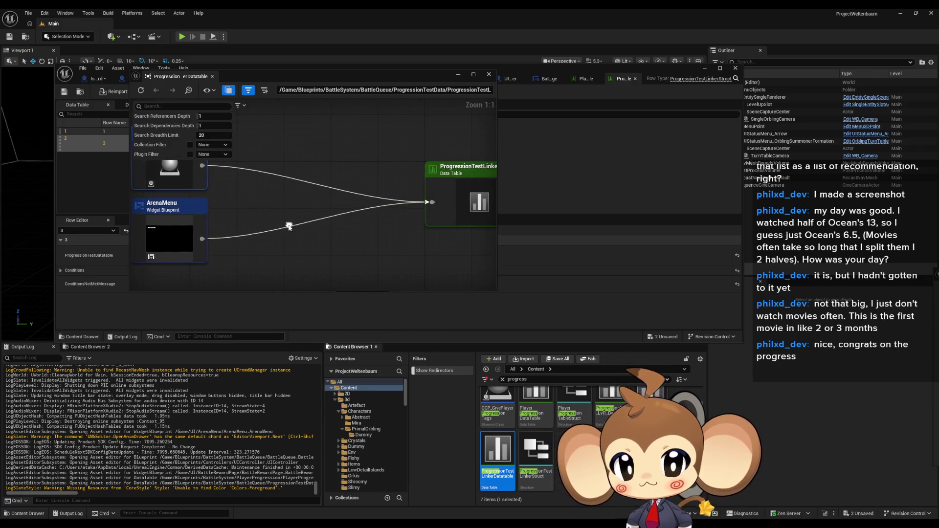
pyautogui.click(489, 74)
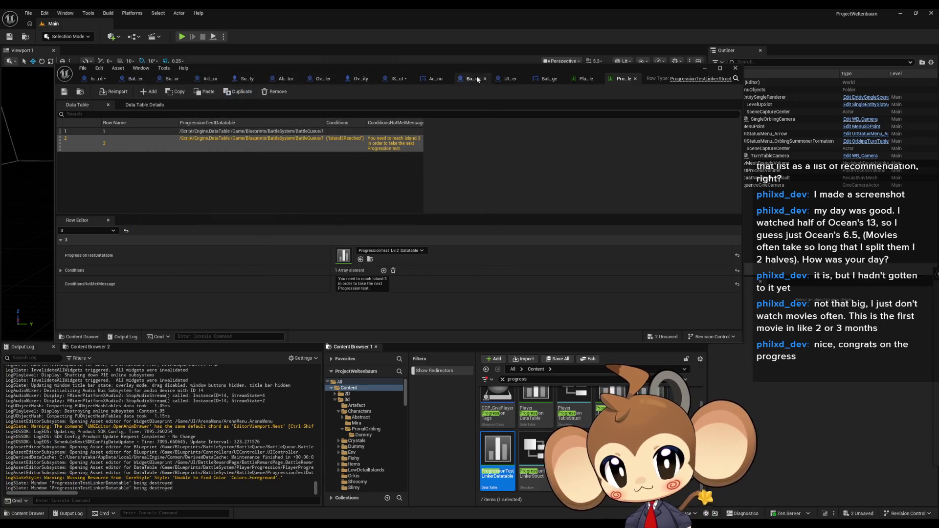
pyautogui.click(427, 82)
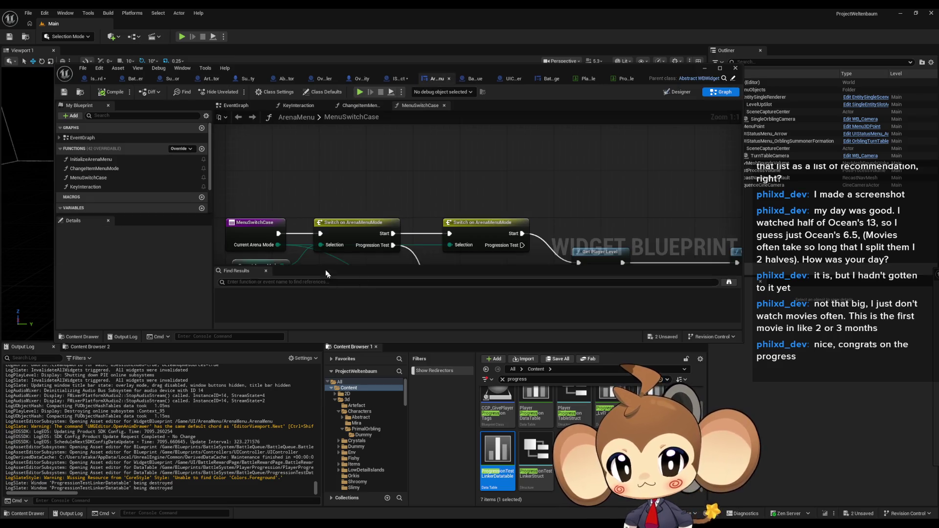
# Search the ArenaMenu blueprint for progression matches and maximize its editor.
pyautogui.hotkey('ctrl', 'f')
pyautogui.write('progre')
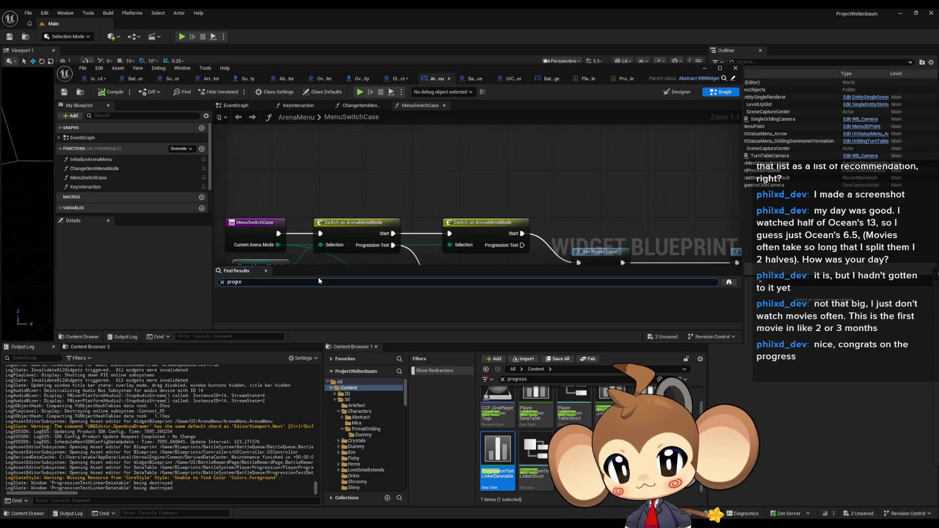
pyautogui.press('Return')
pyautogui.doubleClick(346, 67)
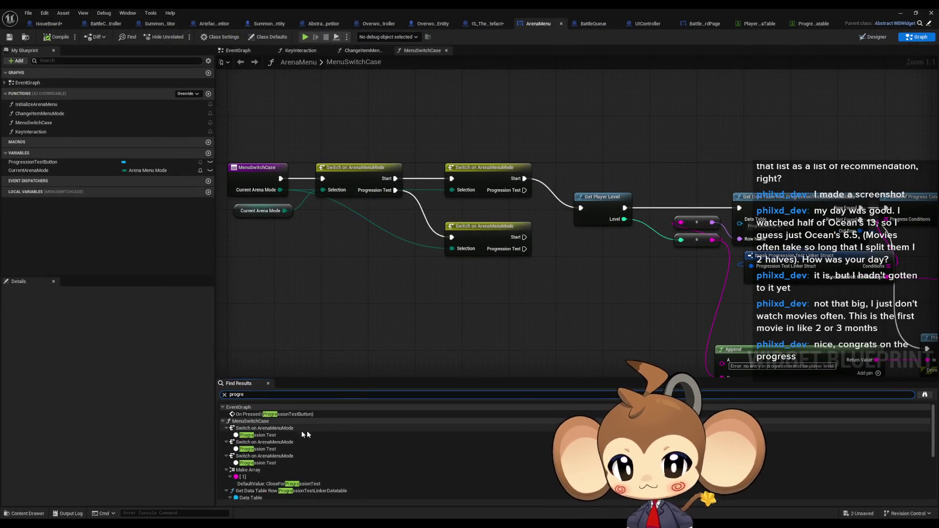
pyautogui.scroll(-2, 314, 430)
# Jump to the Get Data Table Row lookup and select the Get Player Level node feeding it.
pyautogui.click(313, 450)
pyautogui.moveTo(459, 298)
pyautogui.mouseDown()
pyautogui.moveTo(366, 278)
pyautogui.moveTo(490, 283)
pyautogui.mouseUp()
pyautogui.click(406, 218)
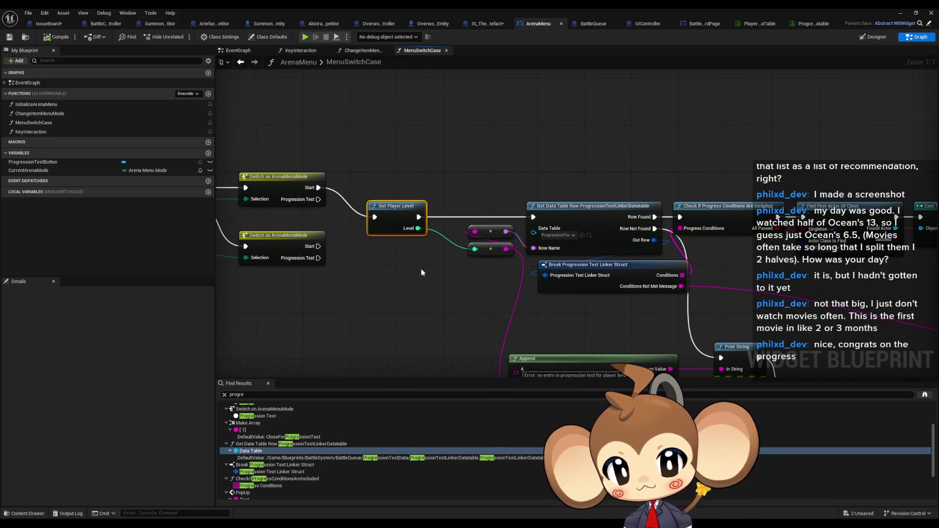
pyautogui.moveTo(423, 272); pyautogui.dragTo(393, 259)
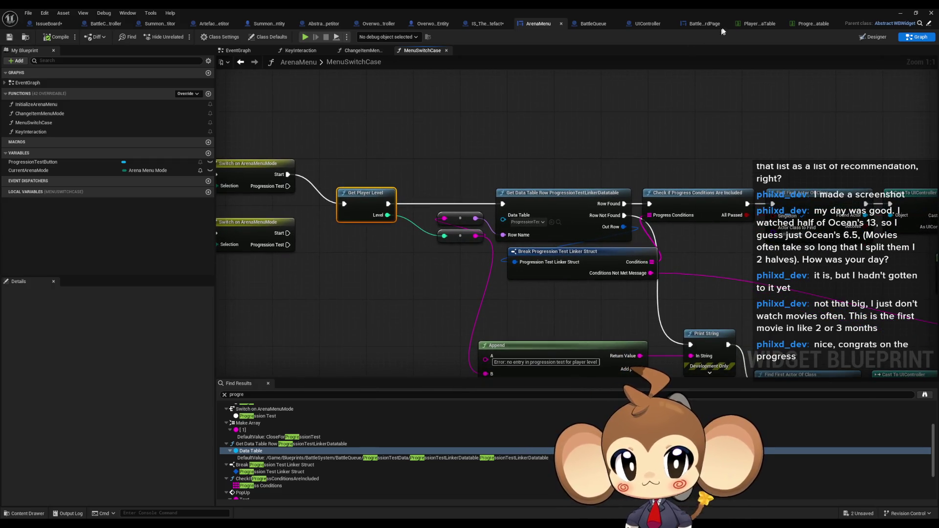
pyautogui.click(760, 24)
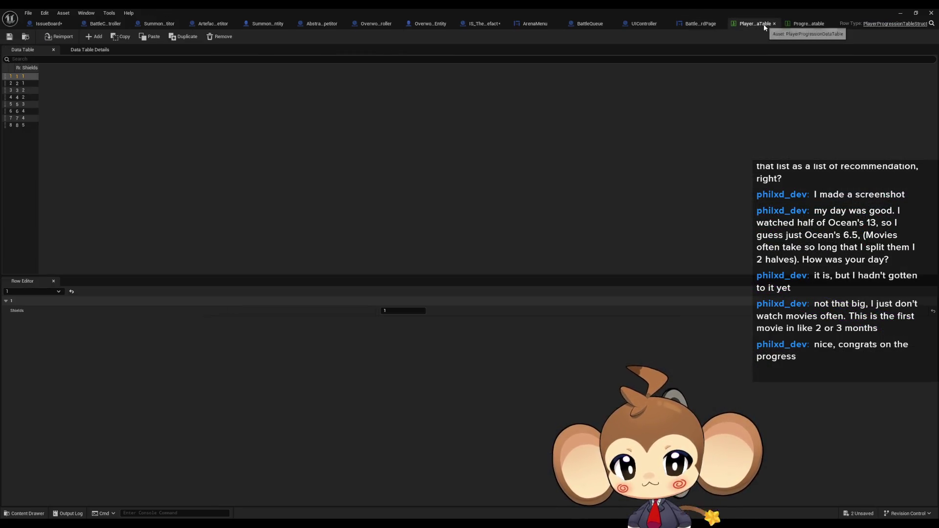
# Compare the Shields values of rows 2 and 3 in the PlayerProgression data table.
pyautogui.click(22, 84)
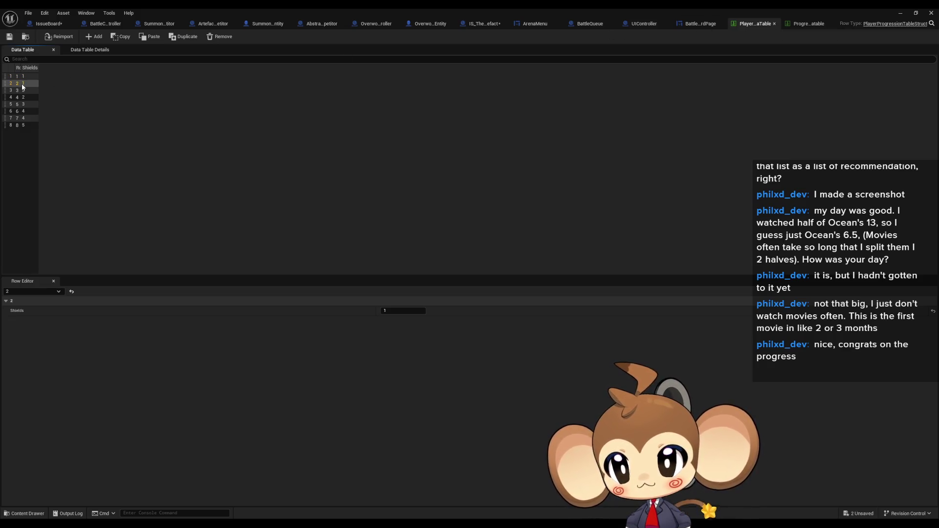
pyautogui.click(23, 94)
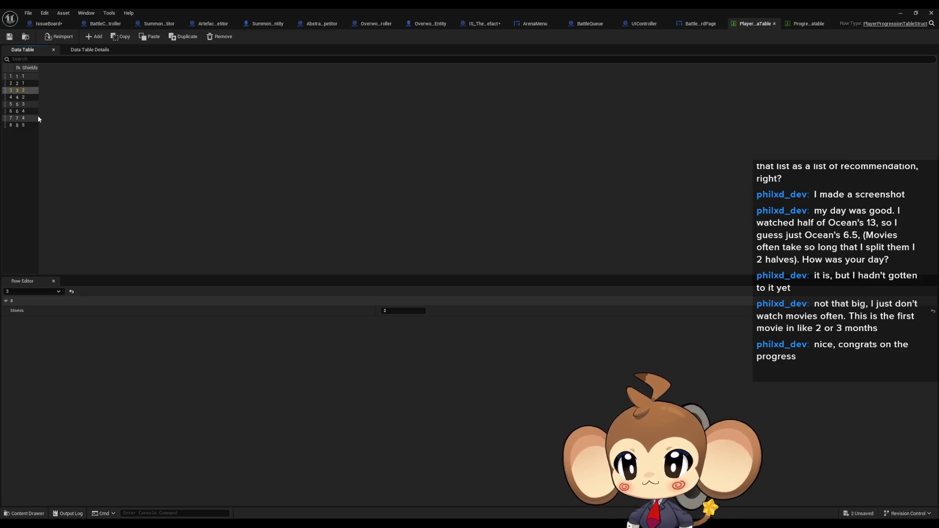
pyautogui.click(23, 90)
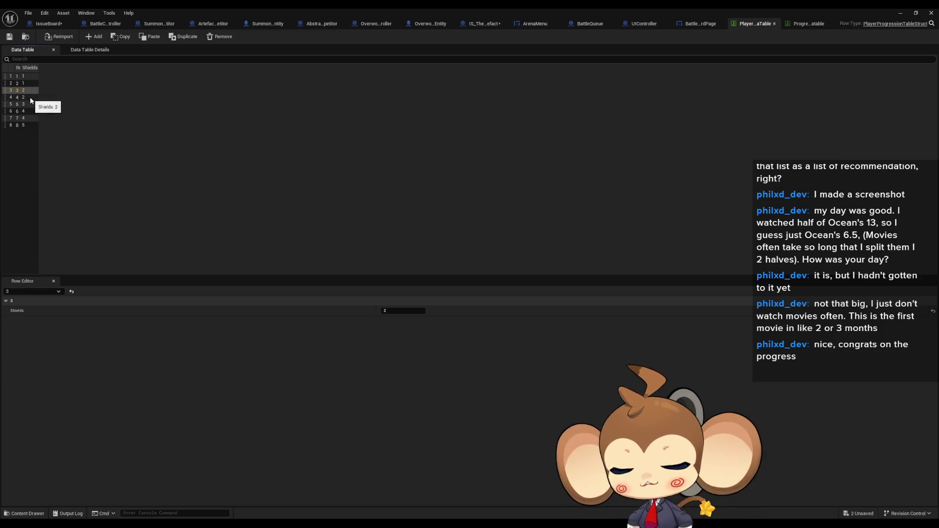
# Set IS_ThePlayerArtefact's default Level to 3 and close its editor.
pyautogui.click(474, 27)
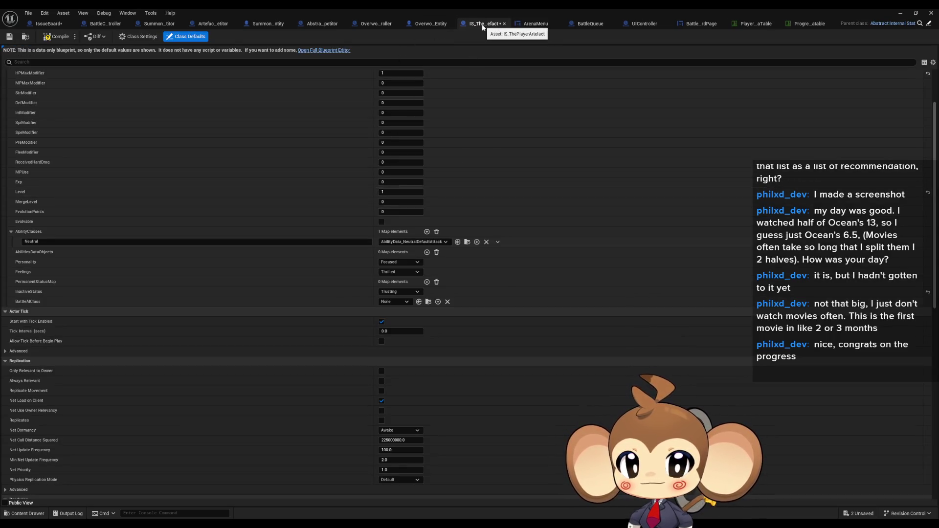
pyautogui.click(398, 192)
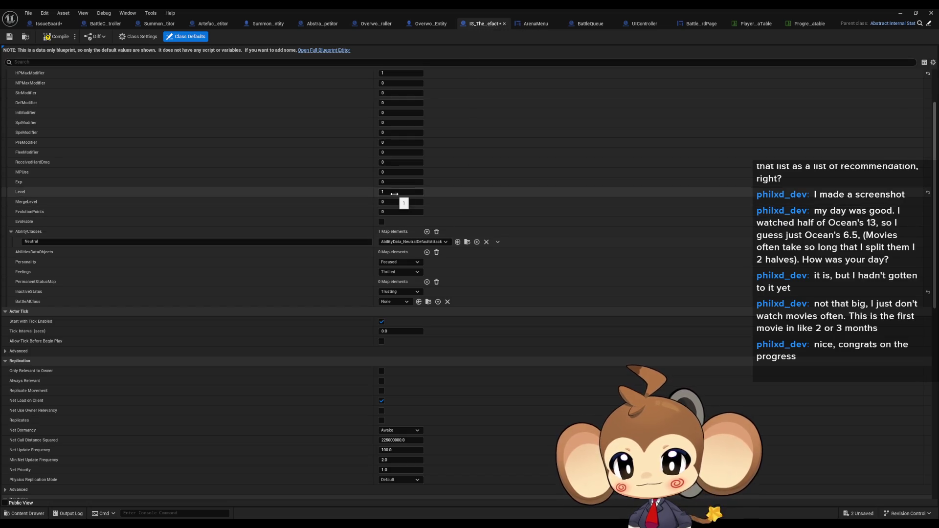
pyautogui.click(900, 13)
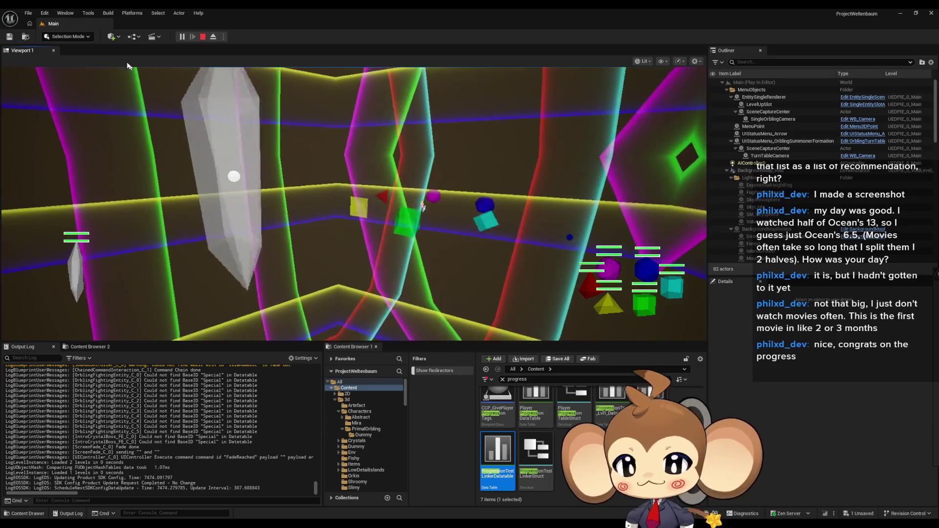
# Open the Blueprint Debugger and select IS_ThePlayerArtefact, filtering by 'layer'.
pyautogui.click(93, 13)
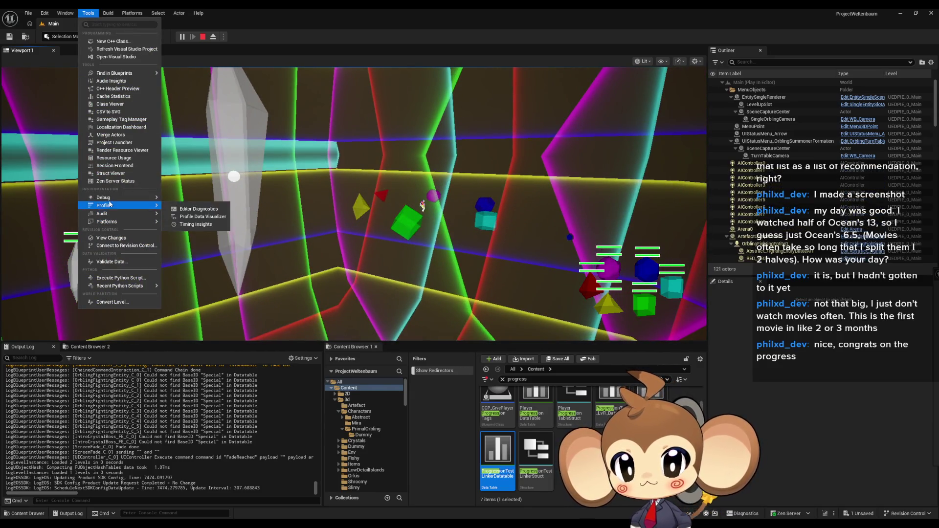
pyautogui.moveTo(109, 200)
pyautogui.click(198, 217)
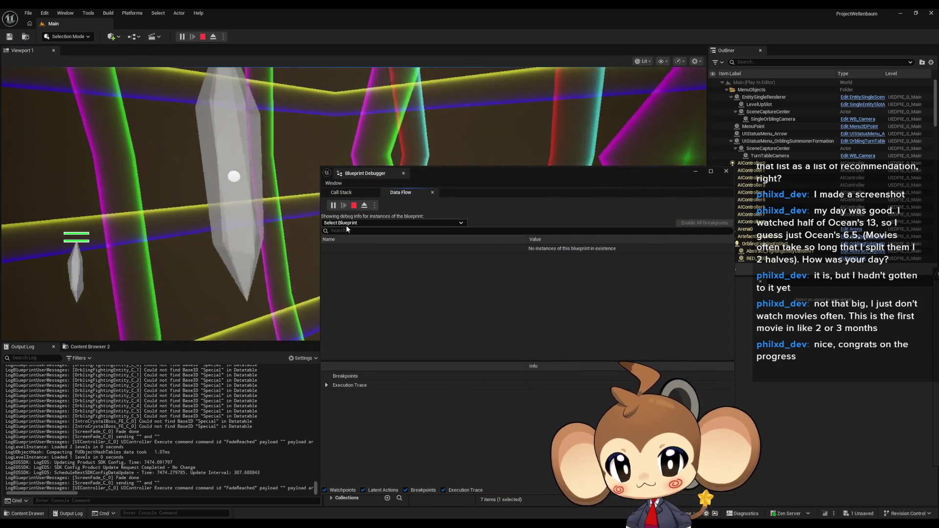
pyautogui.click(346, 224)
pyautogui.write('layer')
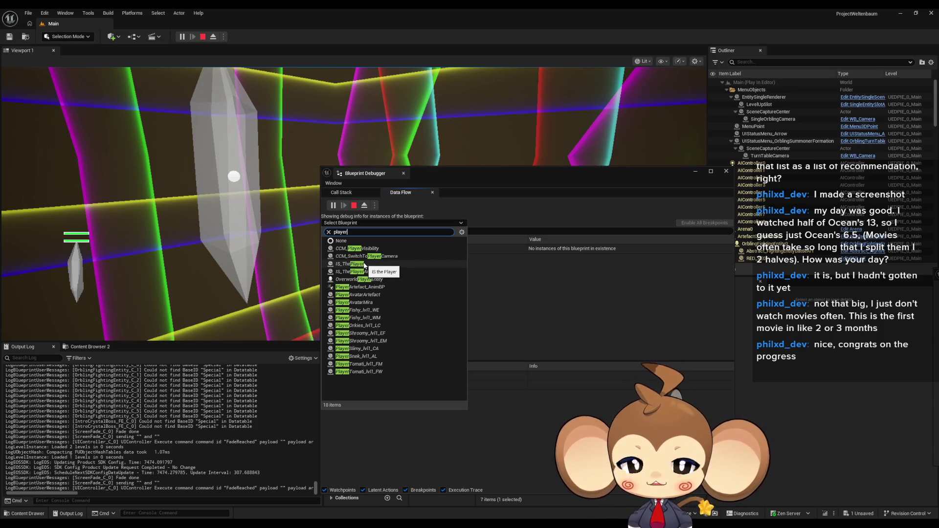
pyautogui.click(369, 273)
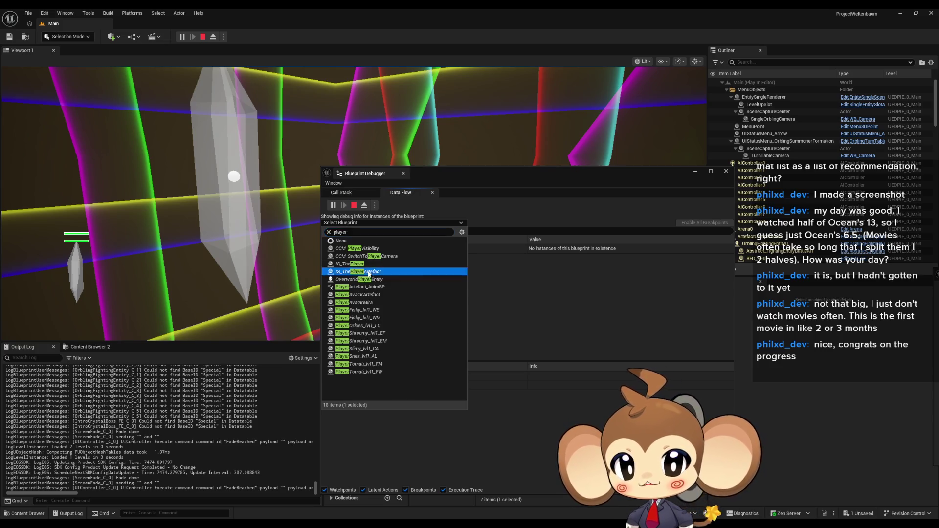
# Expand Self and Entity Infos to confirm BaseID Special and Level 3, then close the debugger.
pyautogui.click(327, 249)
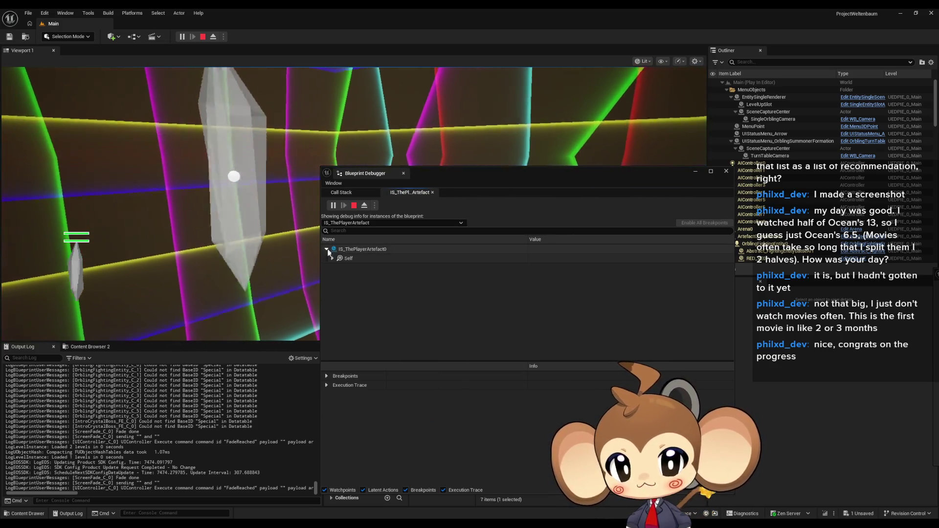
pyautogui.click(333, 258)
pyautogui.click(338, 286)
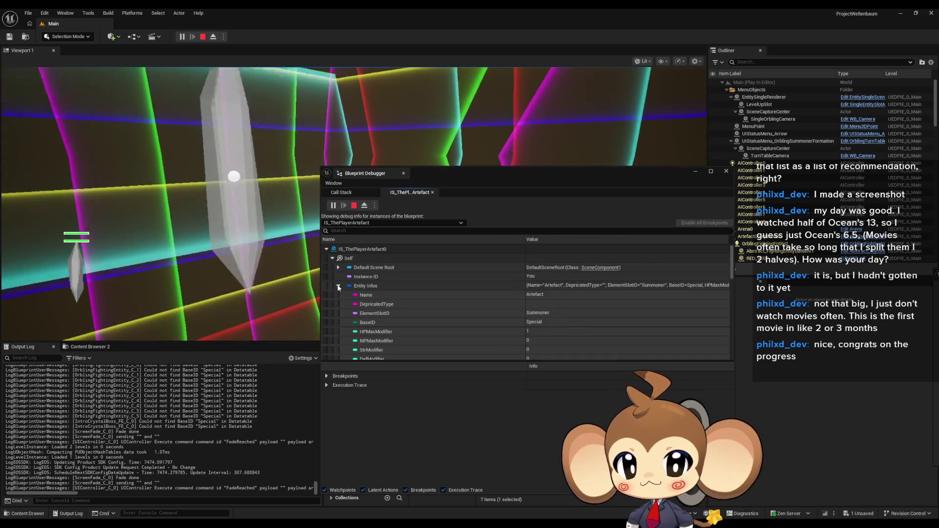
pyautogui.scroll(-6, 372, 284)
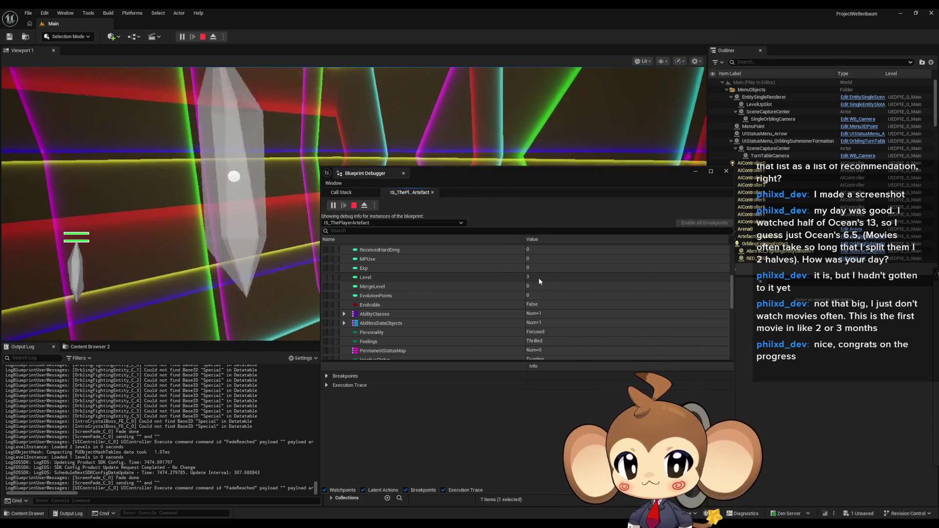
pyautogui.scroll(6, 509, 291)
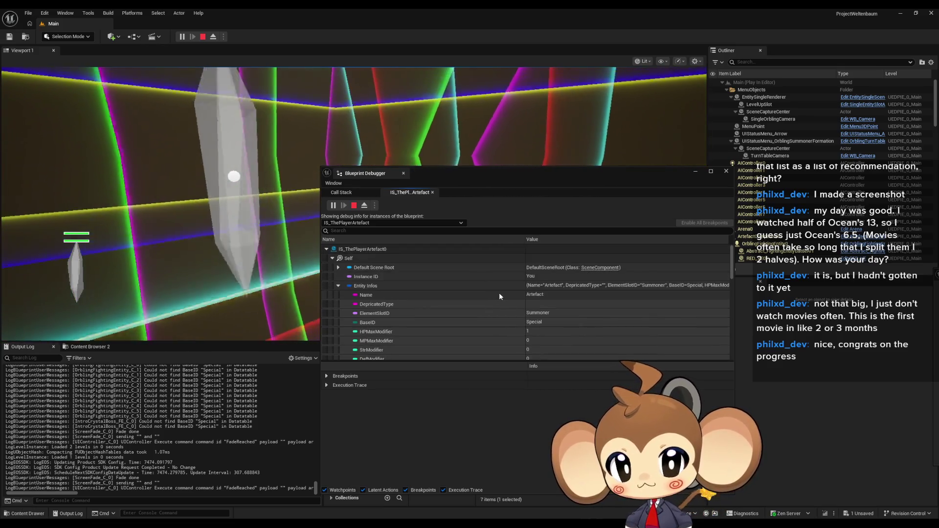
pyautogui.click(728, 173)
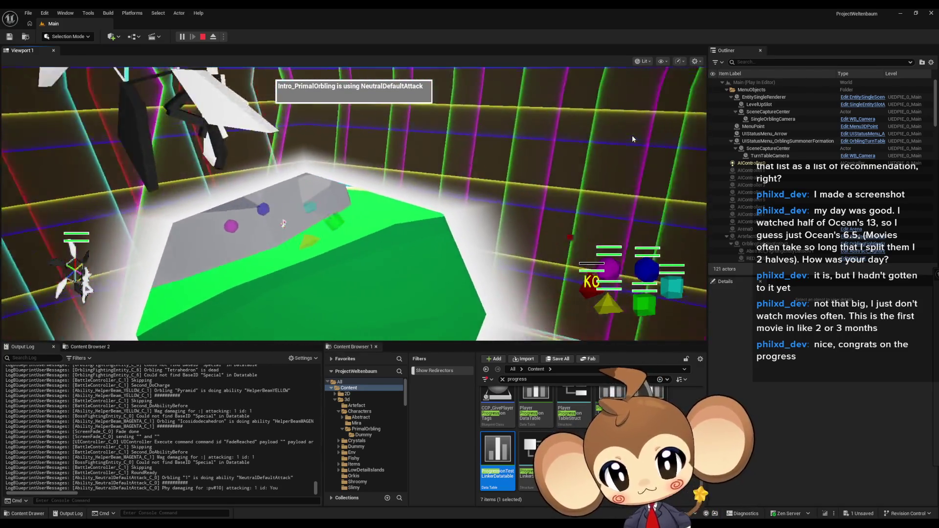
# Stop the running Play-In-Editor session to return to the Main (Editor) level.
pyautogui.click(202, 36)
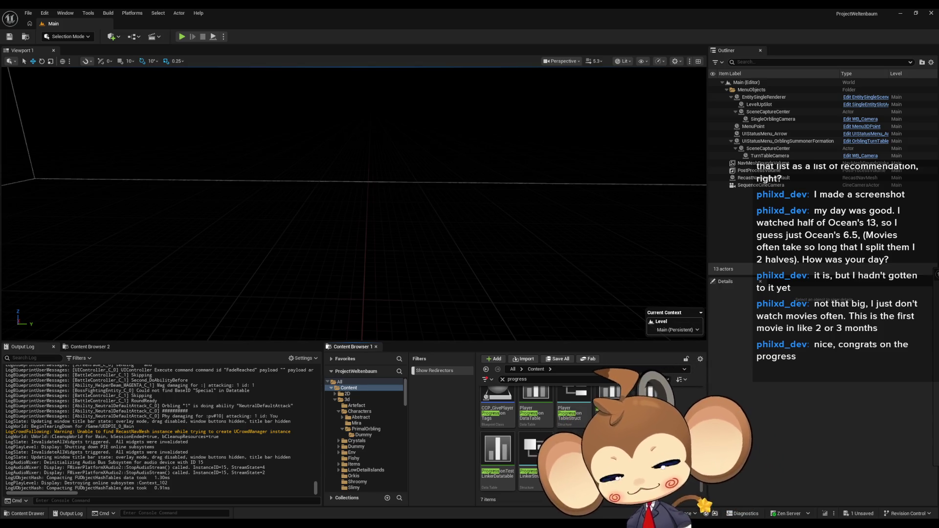
# Open ArtefactCompetitor's CreateFightingEntitysAndAssign function graph.
pyautogui.moveTo(425, 489)
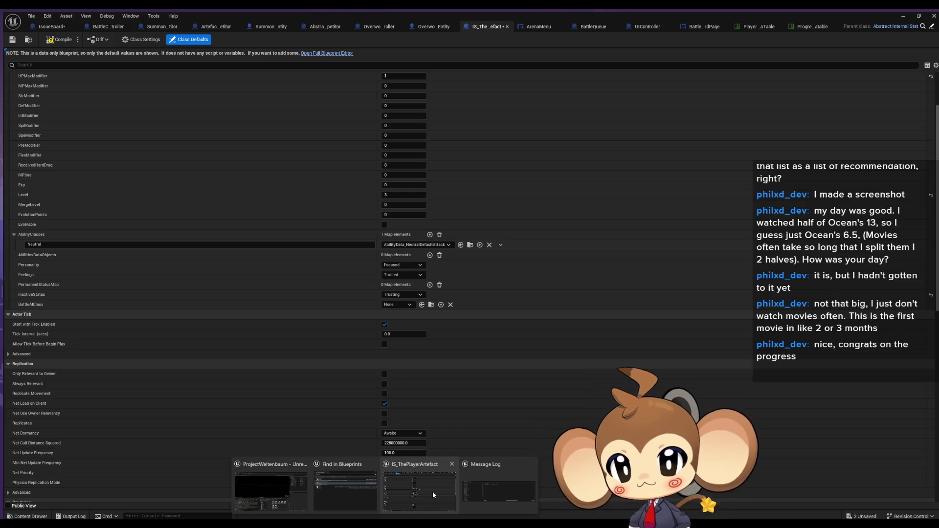
pyautogui.click(433, 491)
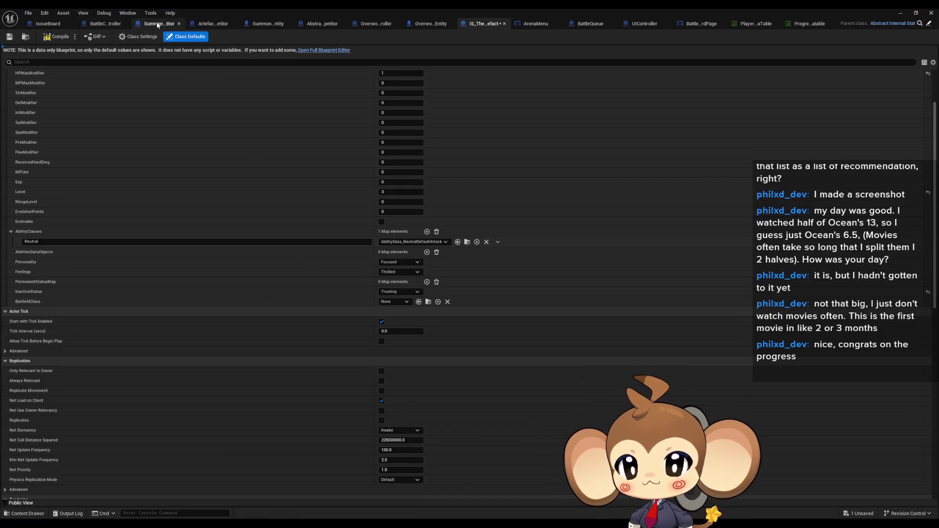
pyautogui.click(207, 24)
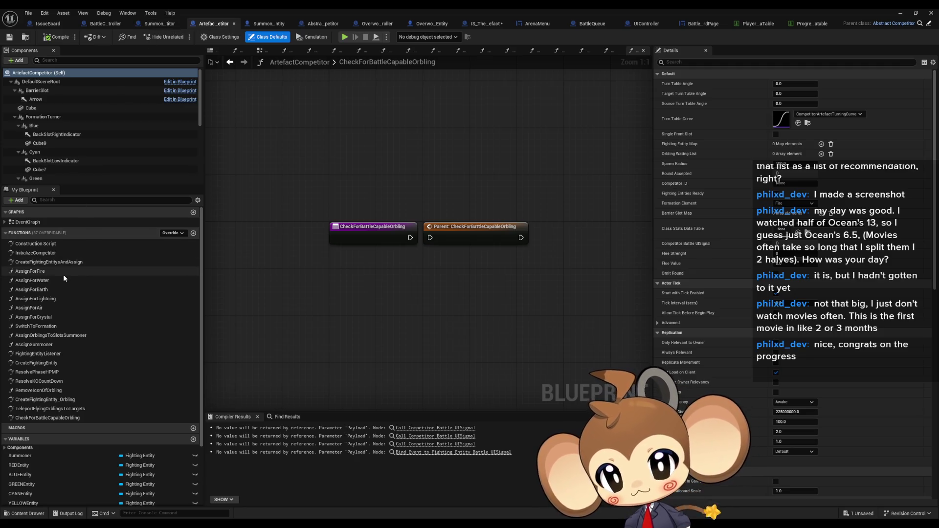
pyautogui.doubleClick(51, 262)
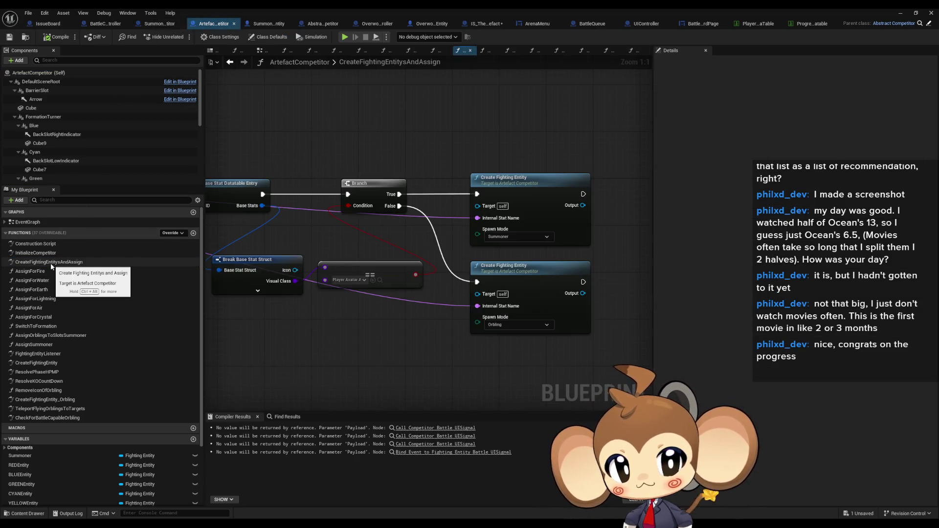
# Add a breakpoint to the summoner Create Fighting Entity node and minimize the blueprint editor.
pyautogui.click(537, 179)
pyautogui.moveTo(441, 237)
pyautogui.mouseDown()
pyautogui.moveTo(567, 238)
pyautogui.moveTo(421, 232)
pyautogui.moveTo(430, 224)
pyautogui.moveTo(509, 266)
pyautogui.mouseUp()
pyautogui.scroll(-3, 430, 225)
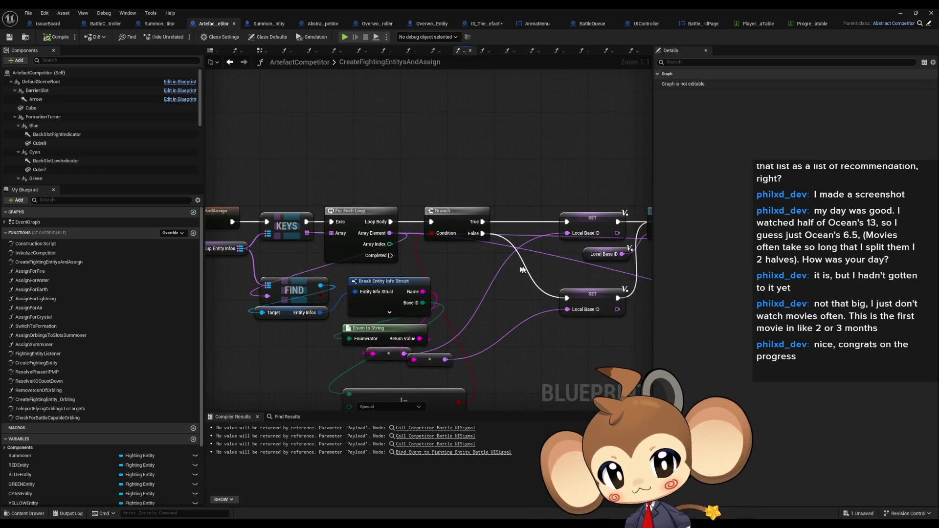
pyautogui.scroll(3, 294, 257)
pyautogui.scroll(-5, 309, 255)
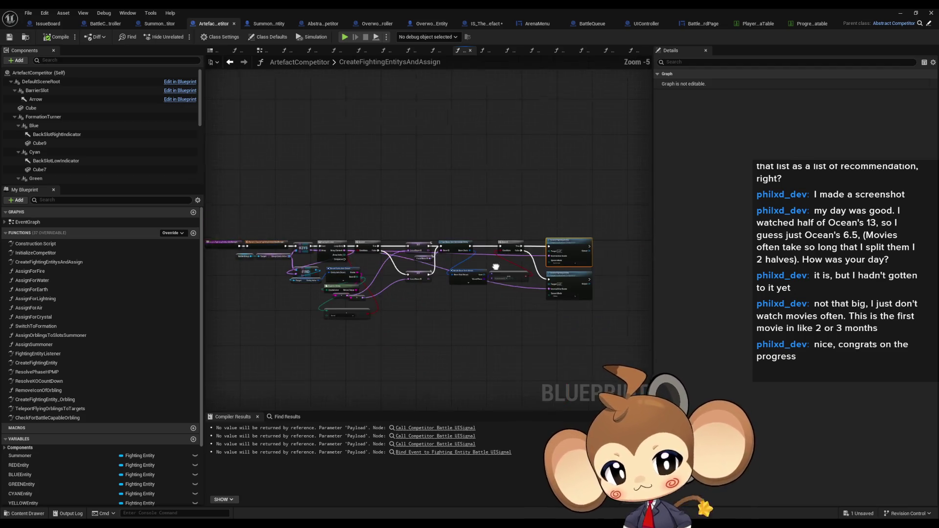
pyautogui.rightClick(489, 246)
pyautogui.moveTo(519, 391)
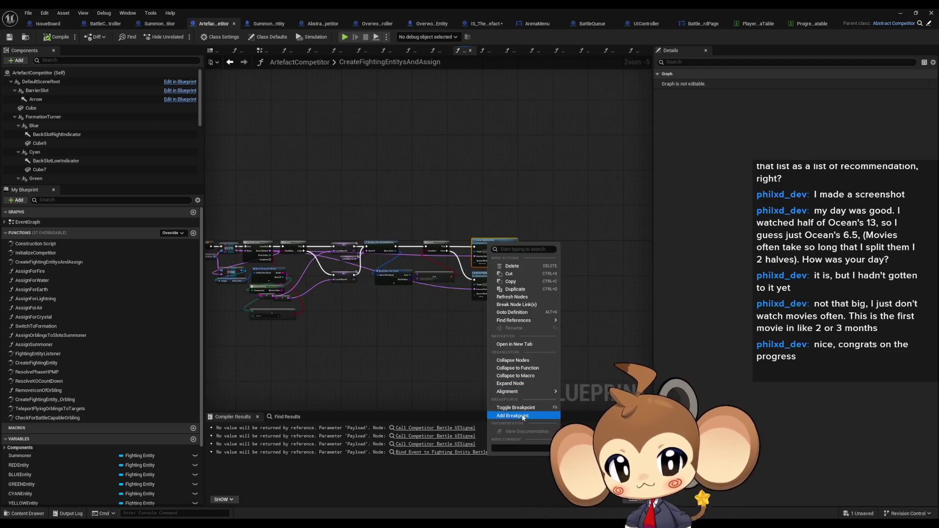
pyautogui.click(516, 407)
pyautogui.click(906, 14)
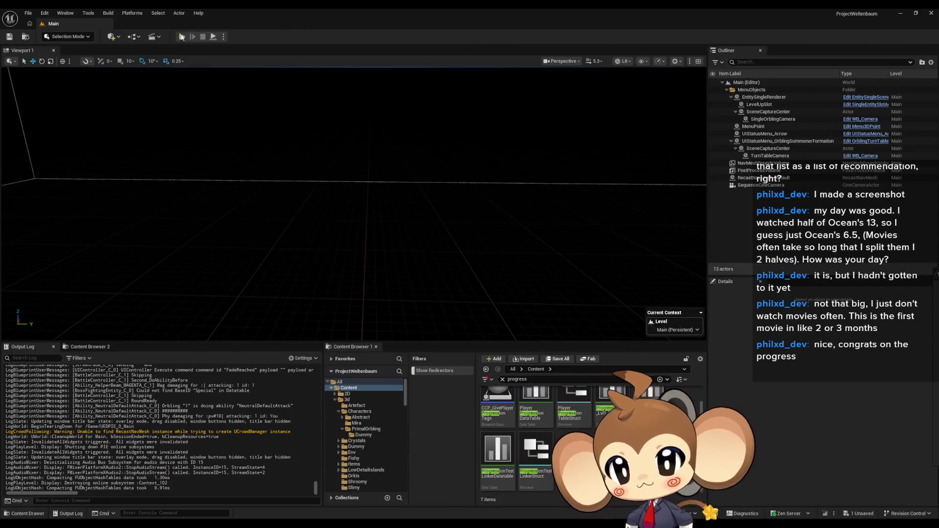
# Play the level until the summoner breakpoint hits and pan to the function start.
pyautogui.click(181, 37)
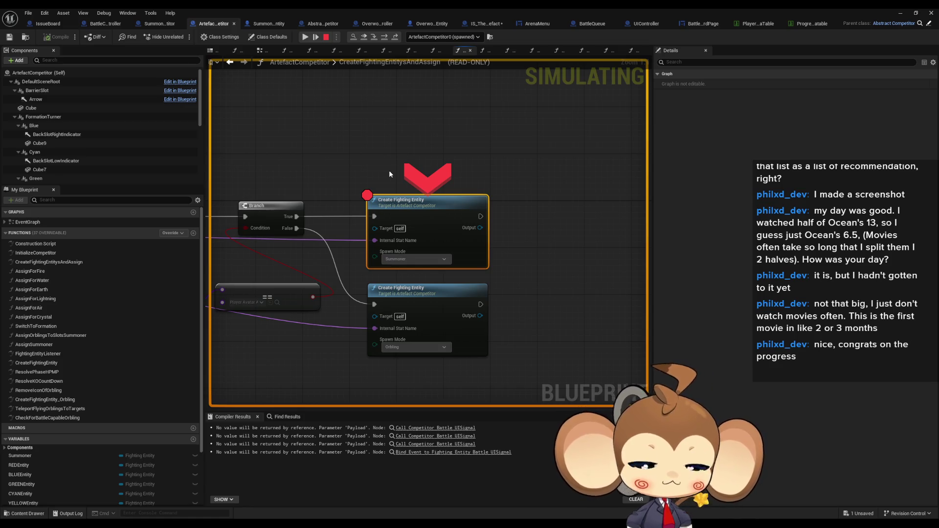
pyautogui.moveTo(351, 197)
pyautogui.mouseDown()
pyautogui.moveTo(392, 207)
pyautogui.moveTo(535, 201)
pyautogui.moveTo(641, 210)
pyautogui.mouseUp()
pyautogui.moveTo(474, 222)
pyautogui.mouseDown()
pyautogui.moveTo(562, 230)
pyautogui.moveTo(478, 254)
pyautogui.mouseUp()
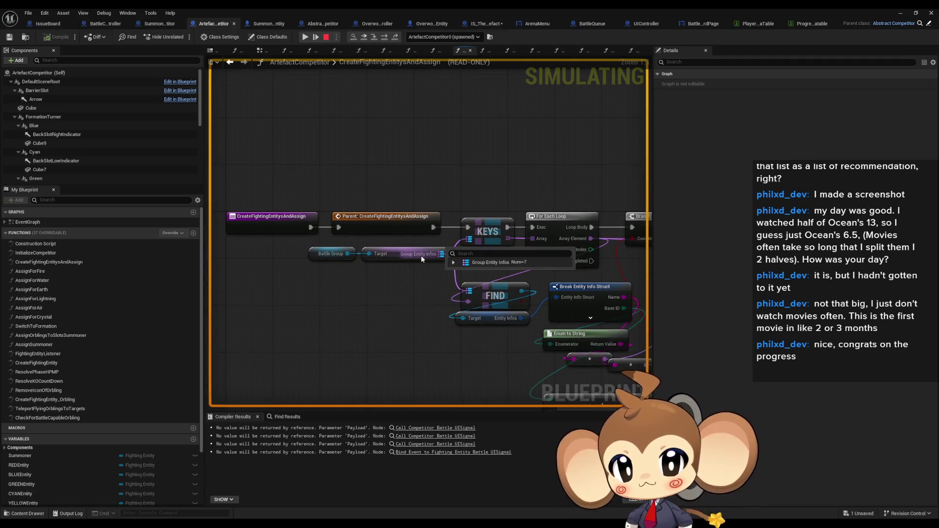
# Inspect Group Entity Infos' You entry, showing Level 3, then stop the session.
pyautogui.moveTo(455, 264)
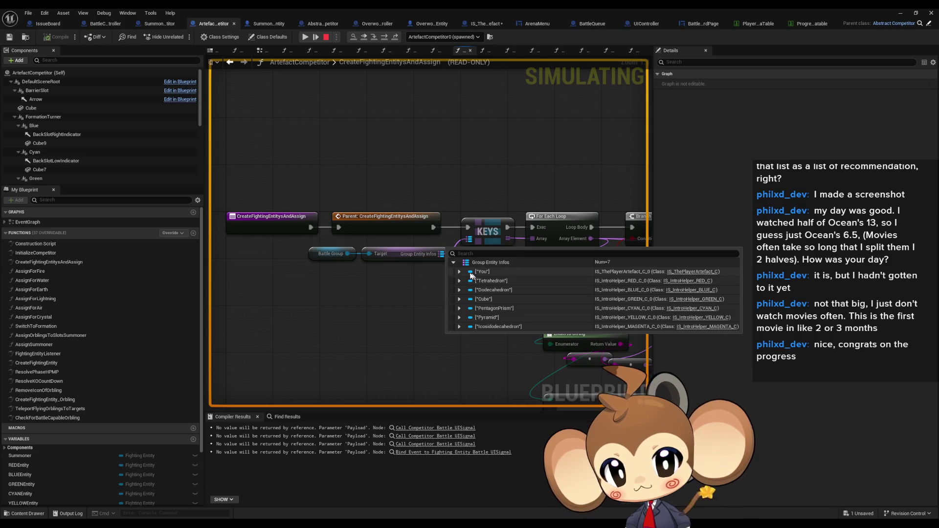
pyautogui.click(459, 272)
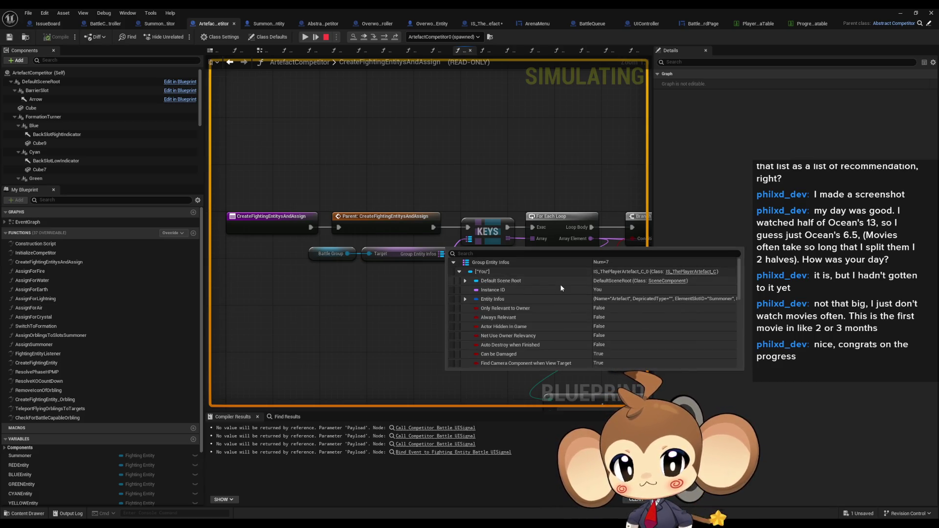
pyautogui.click(466, 300)
pyautogui.scroll(-5, 579, 333)
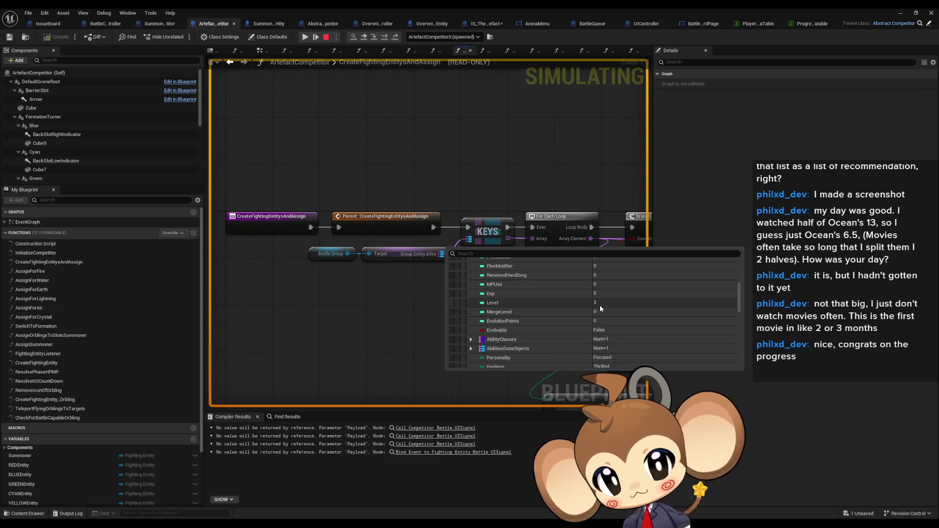
pyautogui.moveTo(402, 274); pyautogui.dragTo(133, 261)
pyautogui.press('F10')
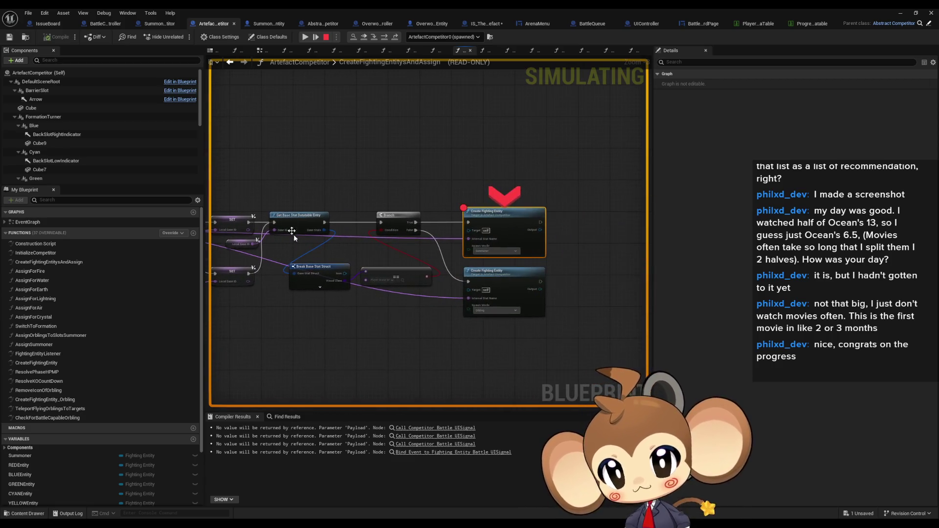
pyautogui.click(324, 37)
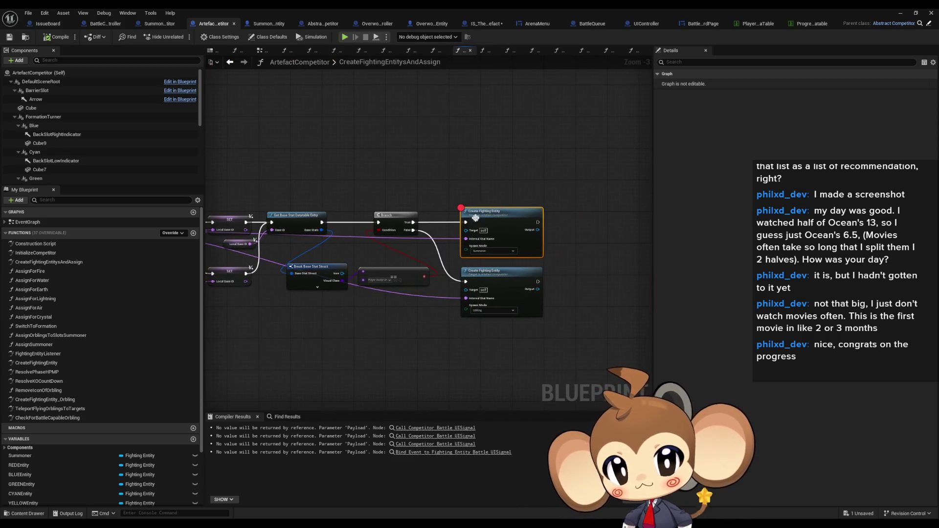
# Remove the breakpoint from the summoner creation node.
pyautogui.rightClick(492, 219)
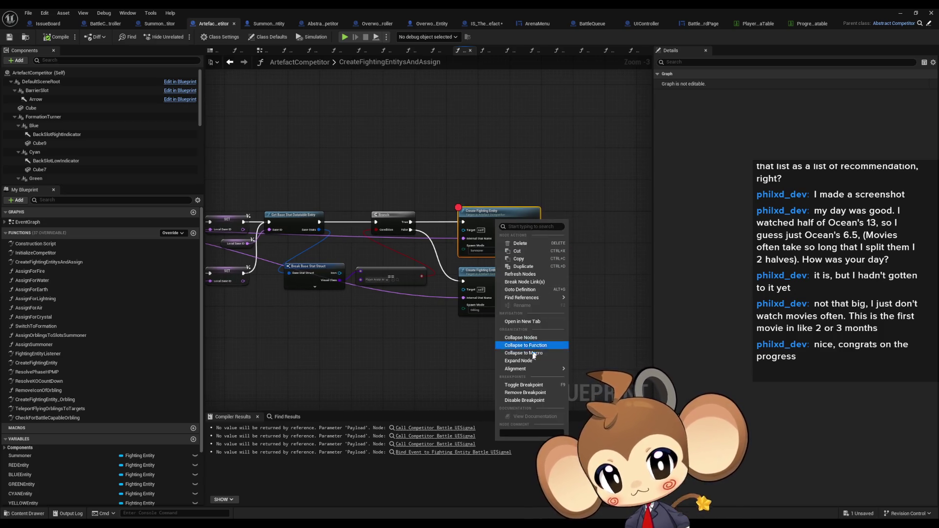
pyautogui.click(519, 396)
pyautogui.click(439, 364)
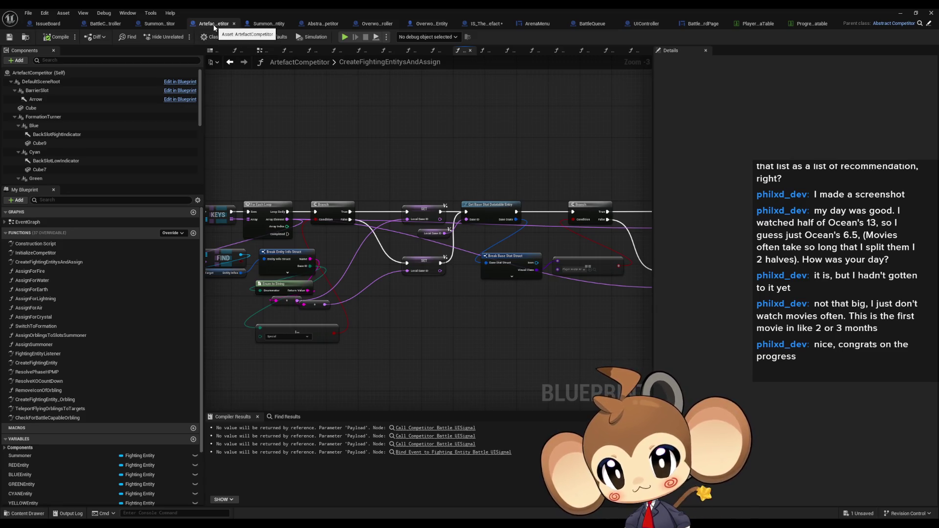
# Restore the editor window, clear the progress search filter and browse to Blueprints > Stats > PresetStats.
pyautogui.doubleClick(260, 16)
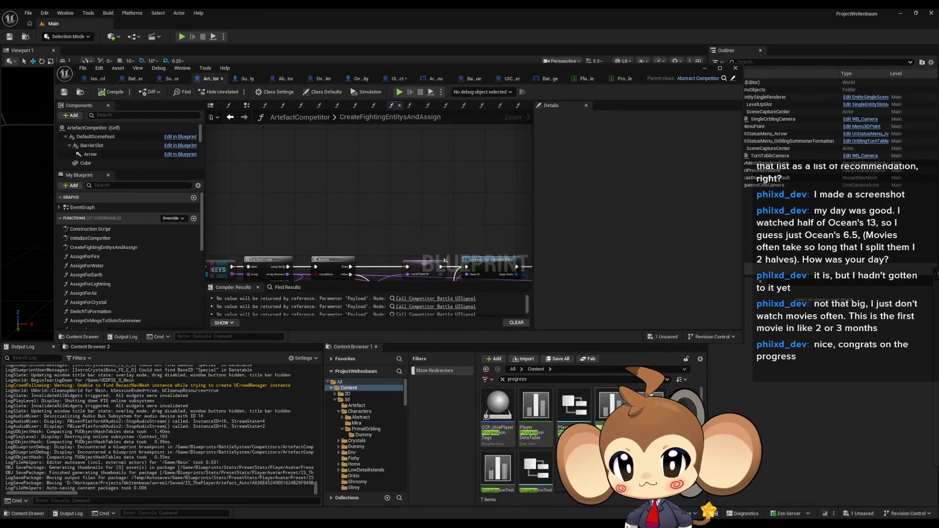
pyautogui.click(503, 379)
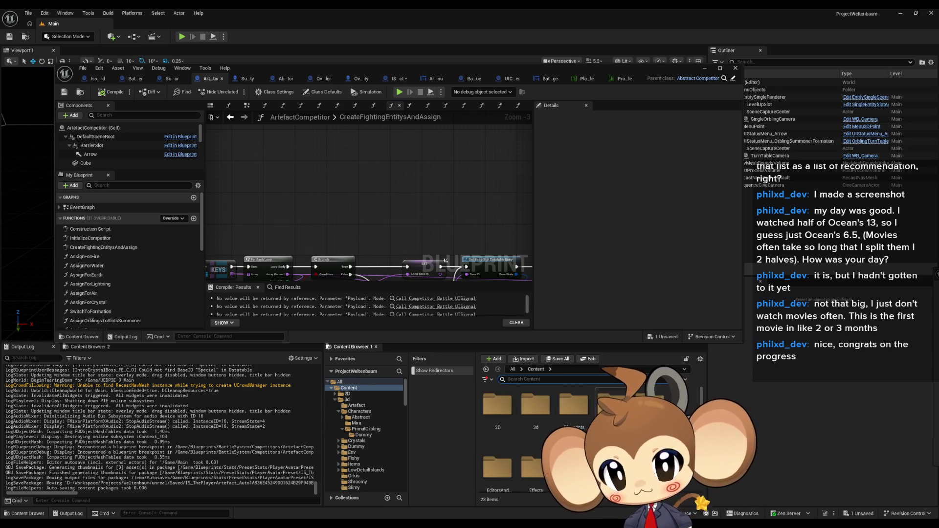
pyautogui.scroll(-5, 541, 435)
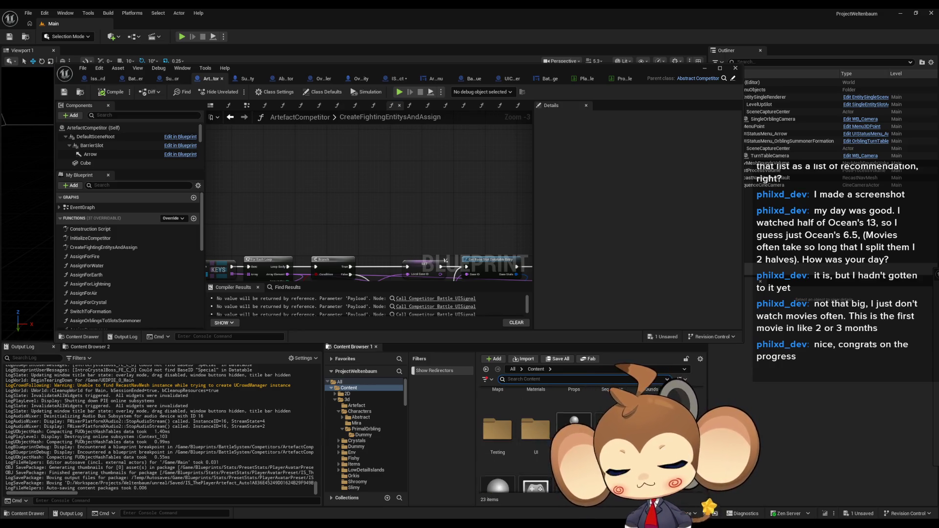
pyautogui.scroll(2, 541, 435)
pyautogui.scroll(2, 575, 431)
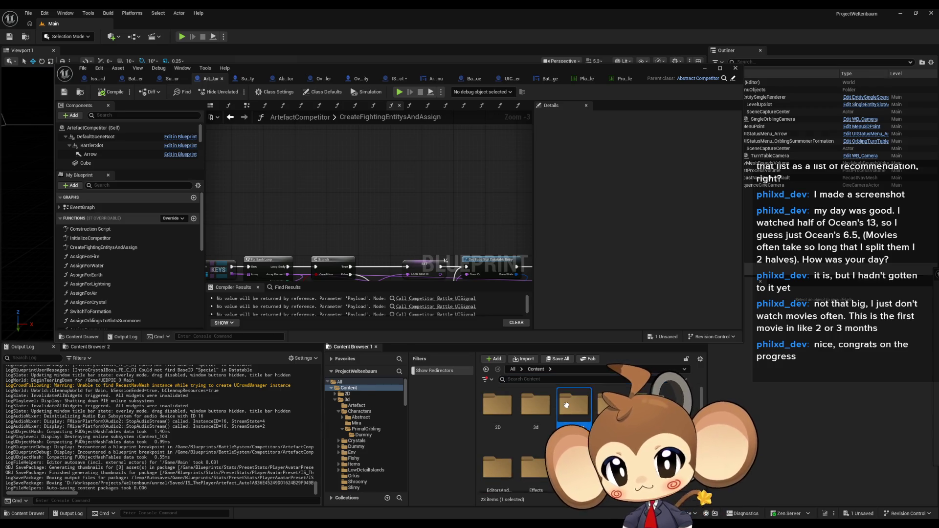
pyautogui.doubleClick(575, 431)
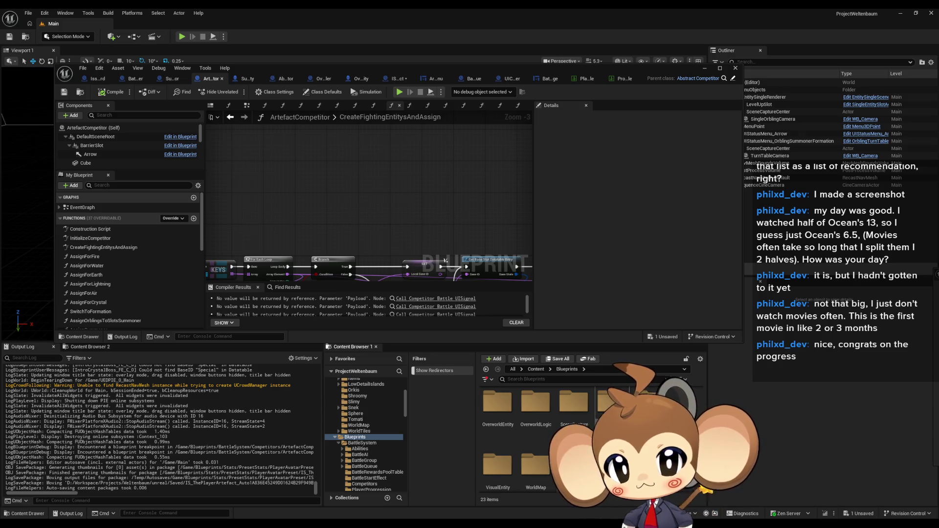
pyautogui.doubleClick(611, 406)
pyautogui.doubleClick(545, 425)
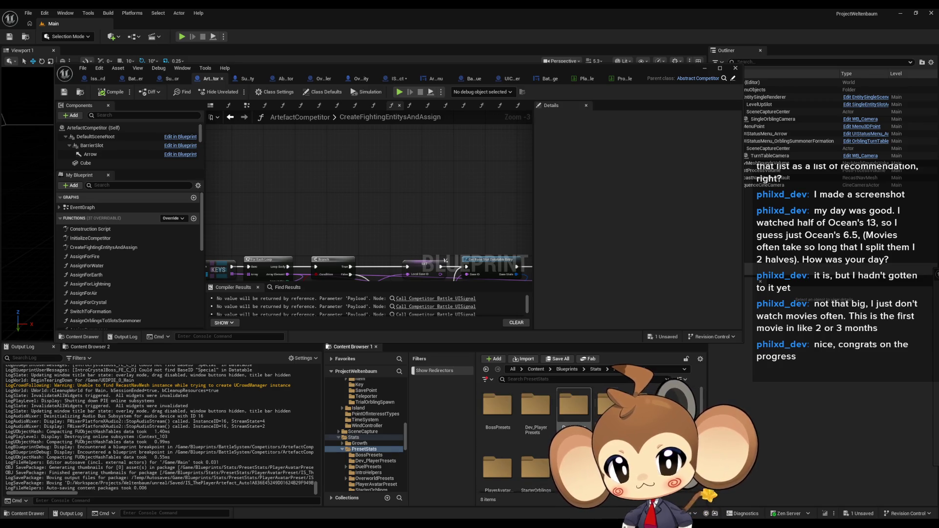
# Check Dev_PlayerPresets, then open the PlayerAvatarPreset folder and a preset's class defaults.
pyautogui.doubleClick(538, 411)
pyautogui.scroll(-1, 538, 440)
pyautogui.click(600, 371)
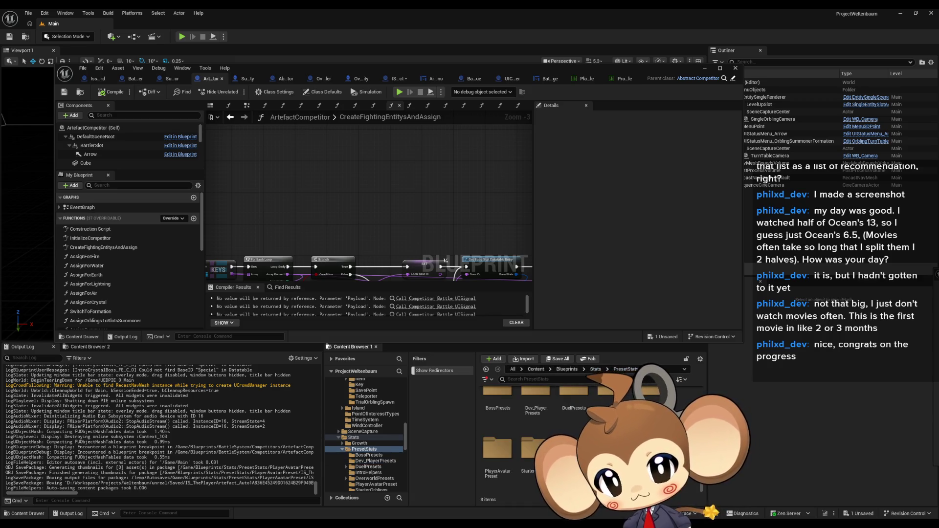
pyautogui.doubleClick(500, 459)
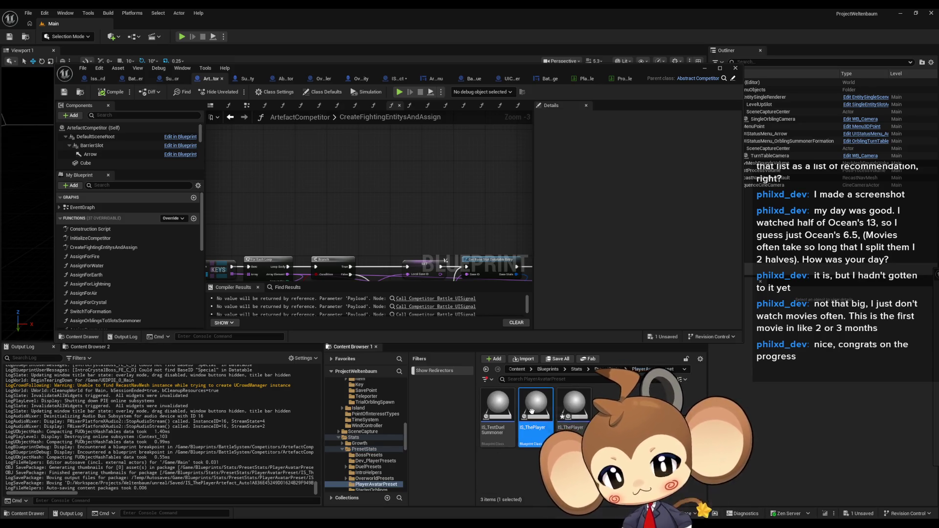
pyautogui.doubleClick(580, 414)
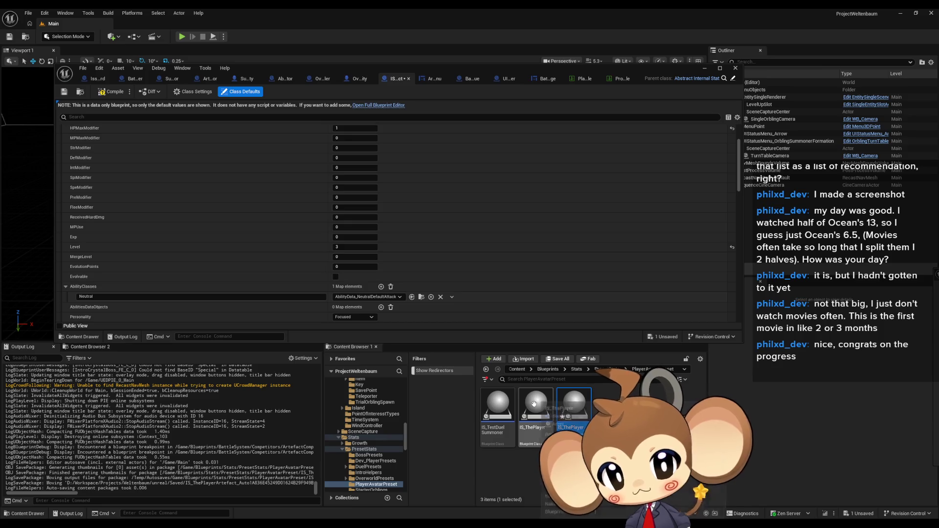
# Open IS_ThePlayer, inspect its parent Abstract_InternalStat's InitializeInternalStat node, then return to IS_ThePlayer in a floating window.
pyautogui.doubleClick(547, 415)
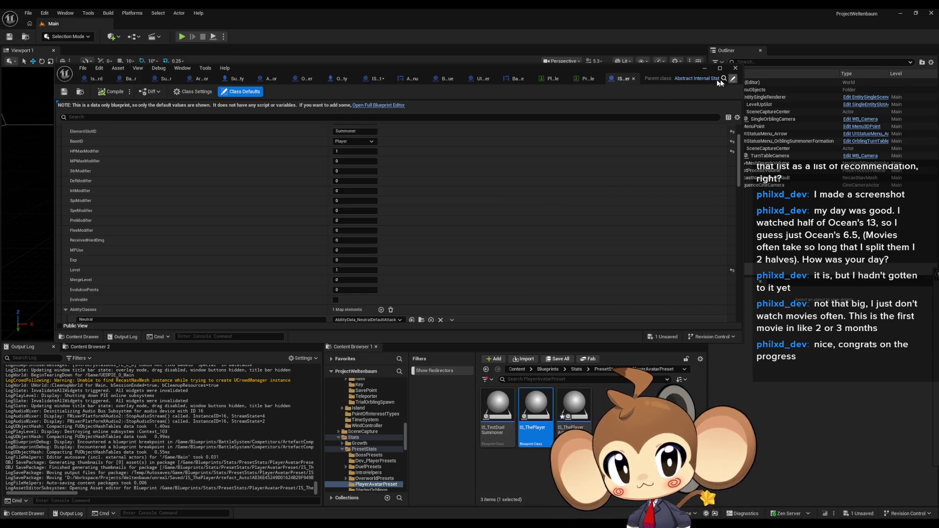
pyautogui.click(717, 80)
pyautogui.doubleClick(452, 71)
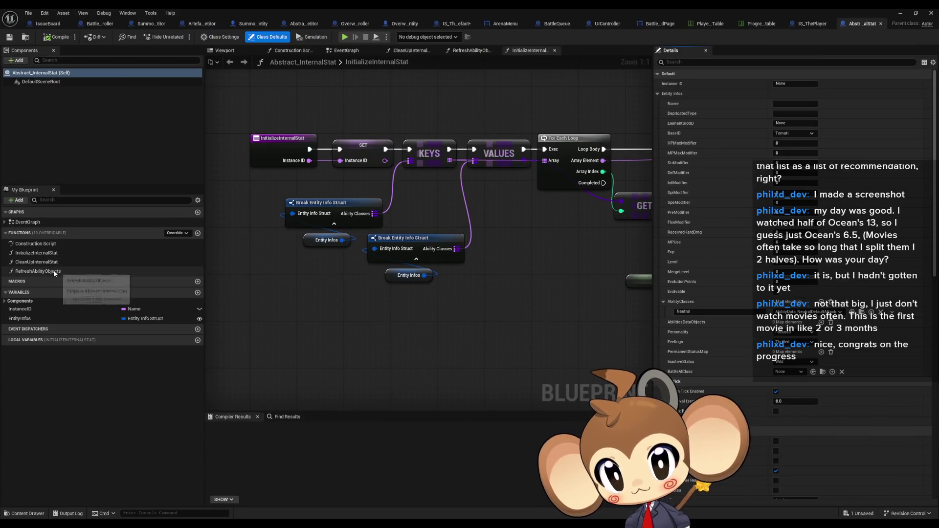
pyautogui.moveTo(401, 151)
pyautogui.mouseDown()
pyautogui.moveTo(490, 252)
pyautogui.moveTo(488, 264)
pyautogui.mouseUp()
pyautogui.click(351, 220)
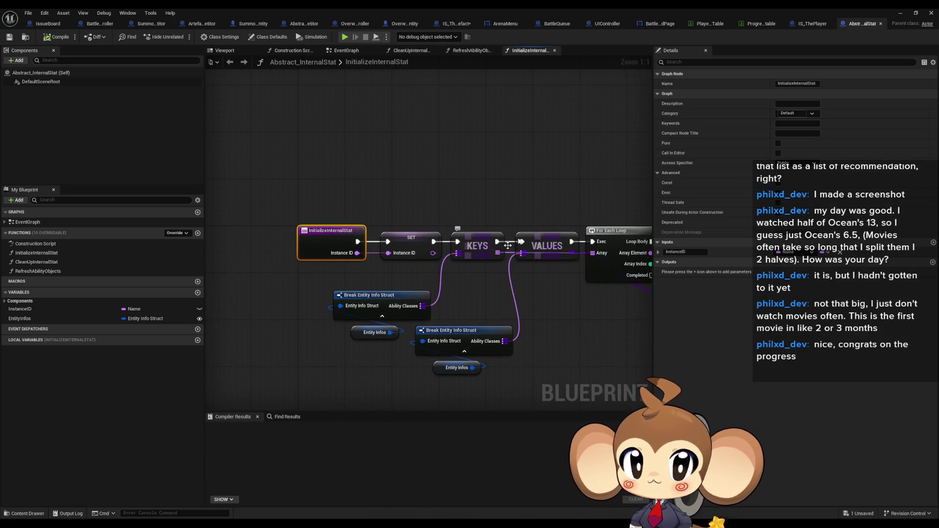
pyautogui.click(814, 24)
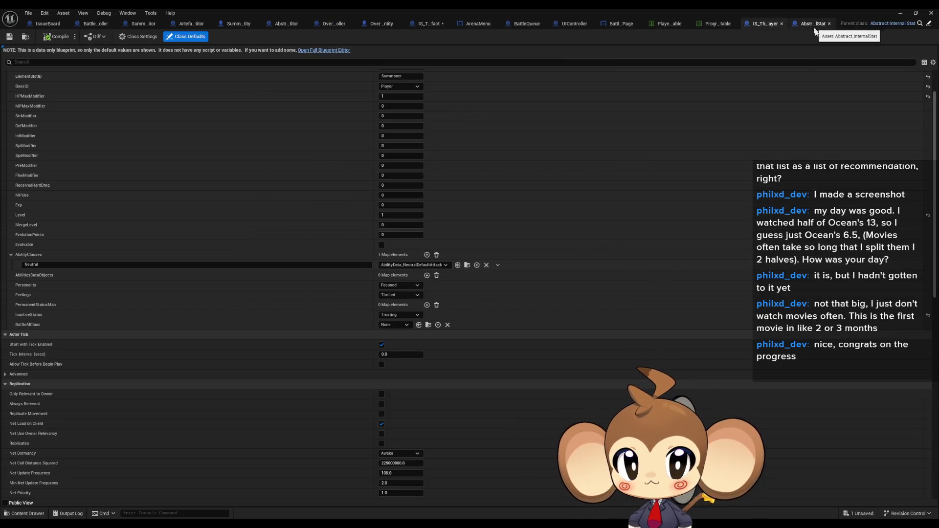
pyautogui.doubleClick(675, 11)
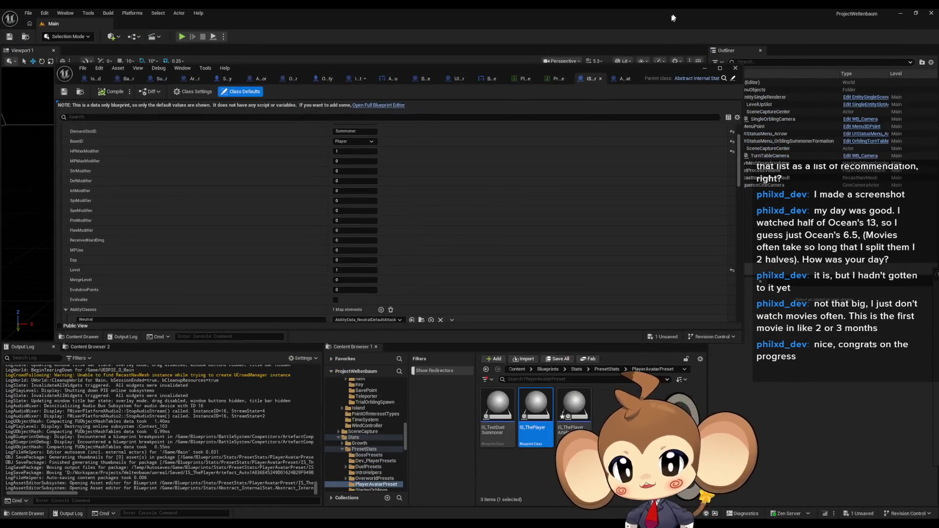
# Browse from the Blueprints folder into the BattleSystem folder.
pyautogui.click(518, 371)
pyautogui.doubleClick(535, 406)
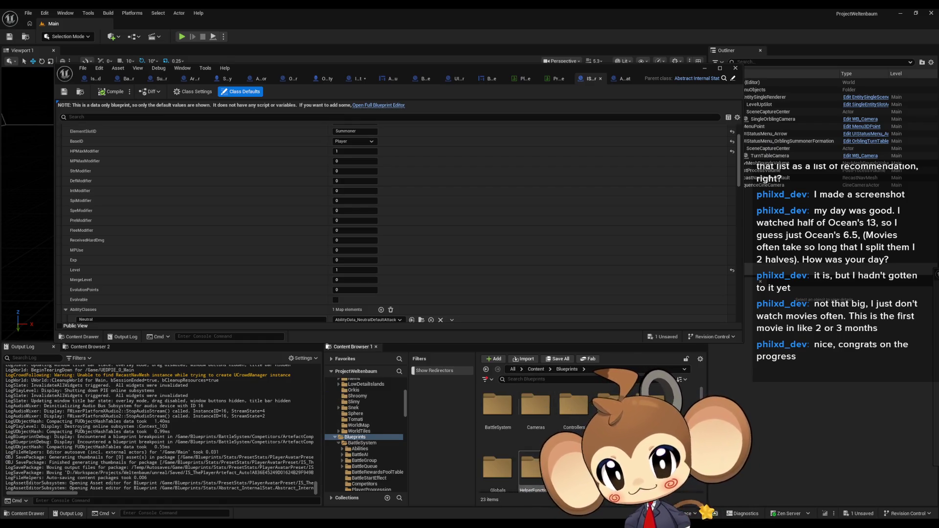
pyautogui.scroll(-2, 587, 430)
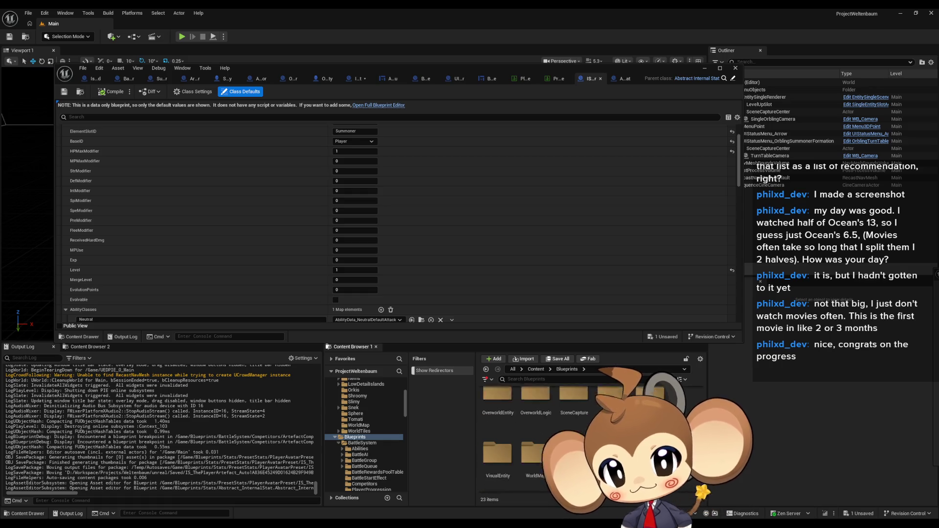
pyautogui.scroll(-3, 587, 440)
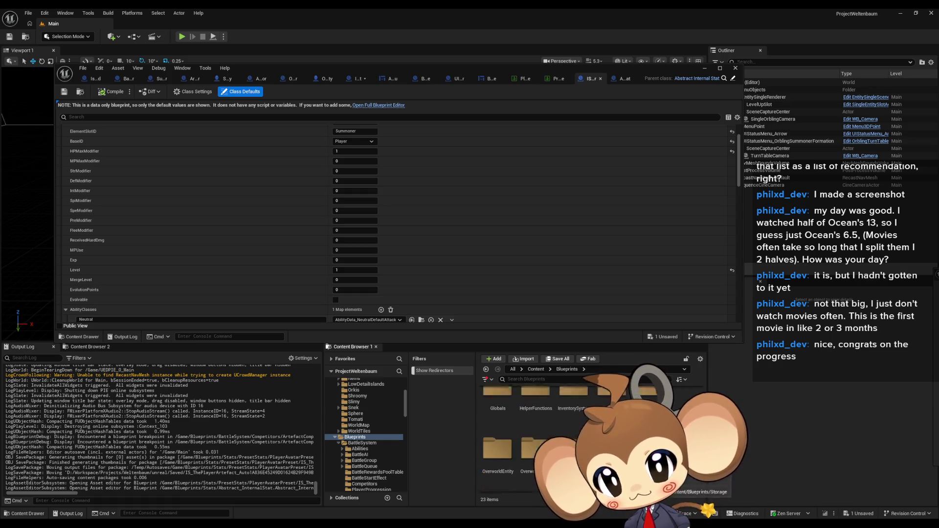
pyautogui.click(362, 443)
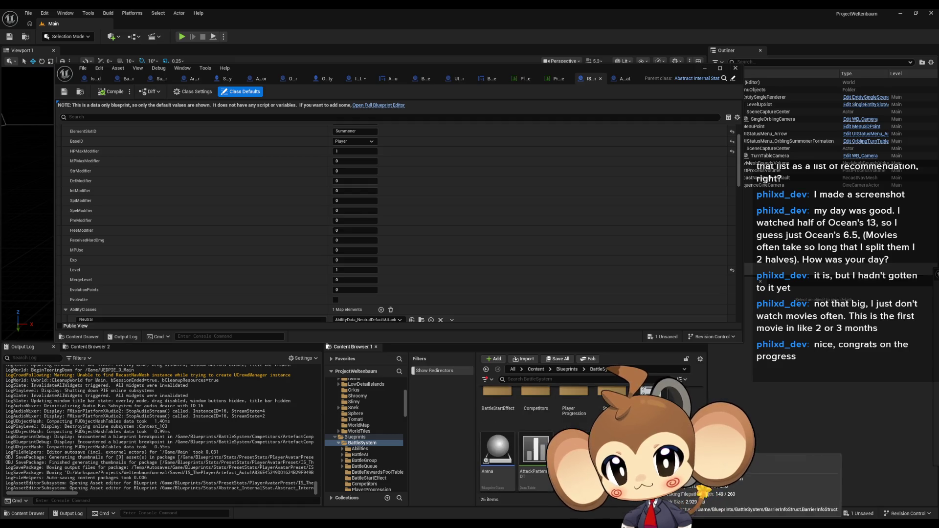
pyautogui.scroll(-2, 587, 430)
pyautogui.scroll(2, 587, 431)
pyautogui.scroll(-2, 587, 431)
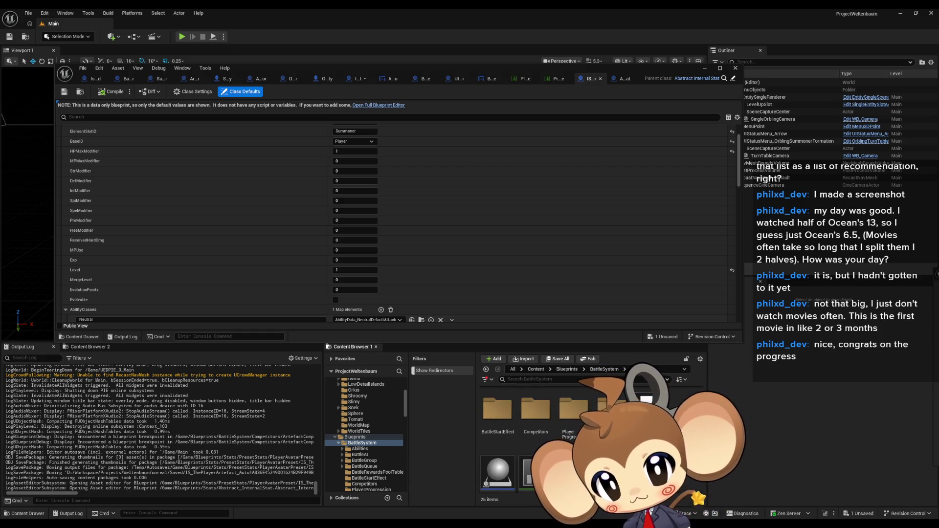
# Look inside the SpecialFE and PlayerProgression folders, returning to BattleSystem each time.
pyautogui.doubleClick(612, 409)
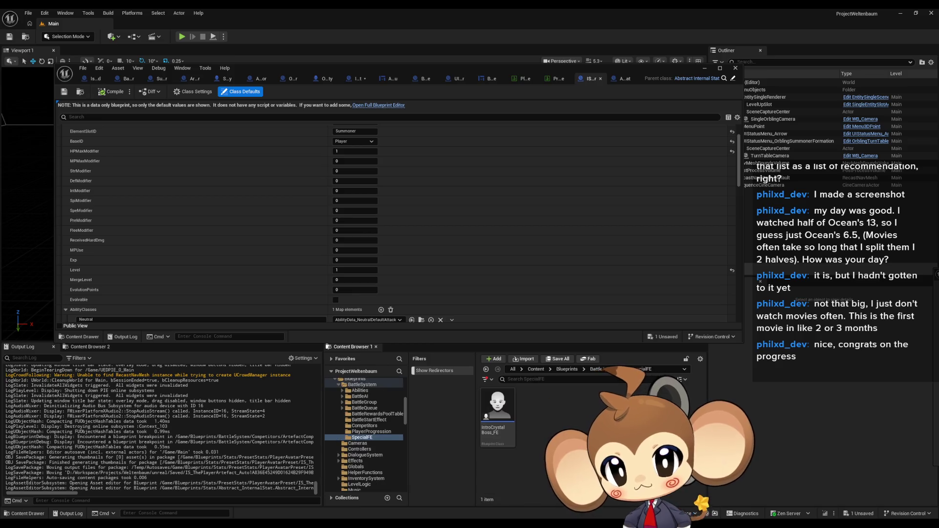
pyautogui.click(611, 374)
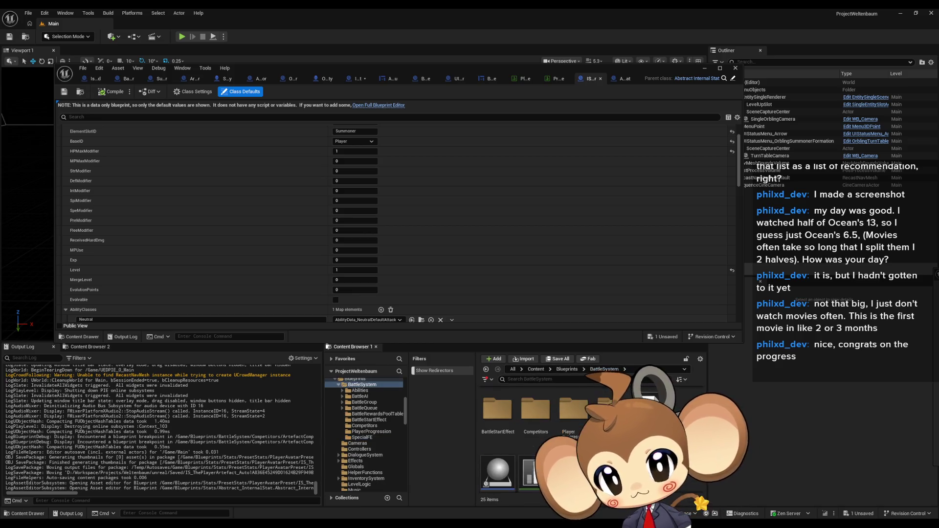
pyautogui.scroll(-1, 582, 407)
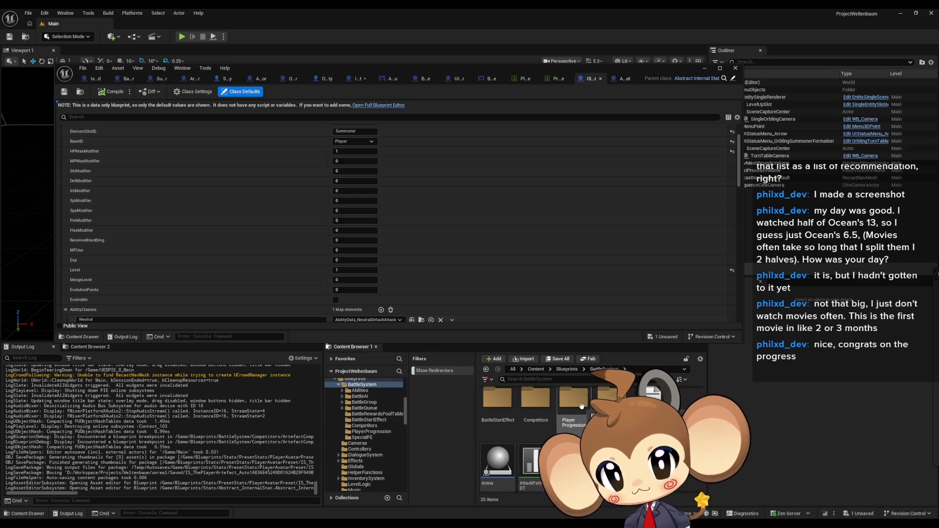
pyautogui.doubleClick(581, 407)
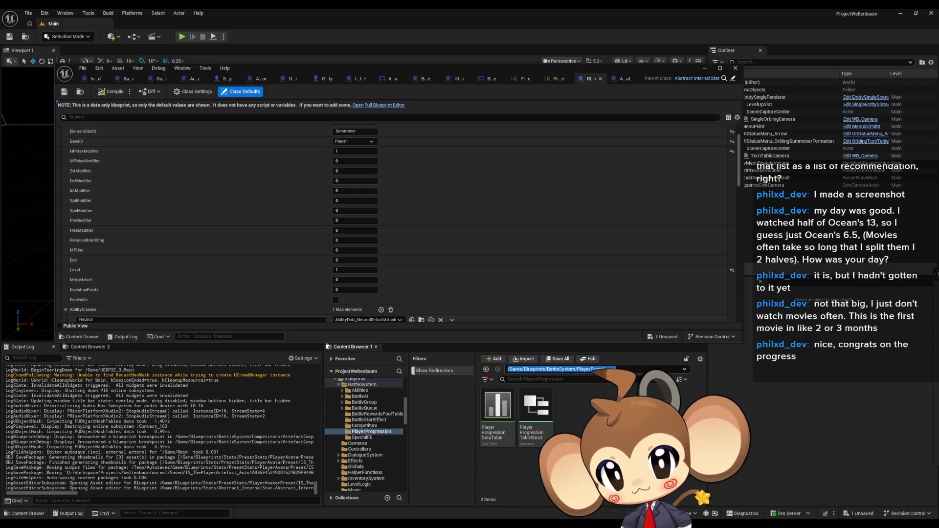
pyautogui.click(605, 369)
# Switch to SummonerFightingEntity's ReceiveDmg graph in the Blueprint editor.
pyautogui.scroll(-3, 582, 415)
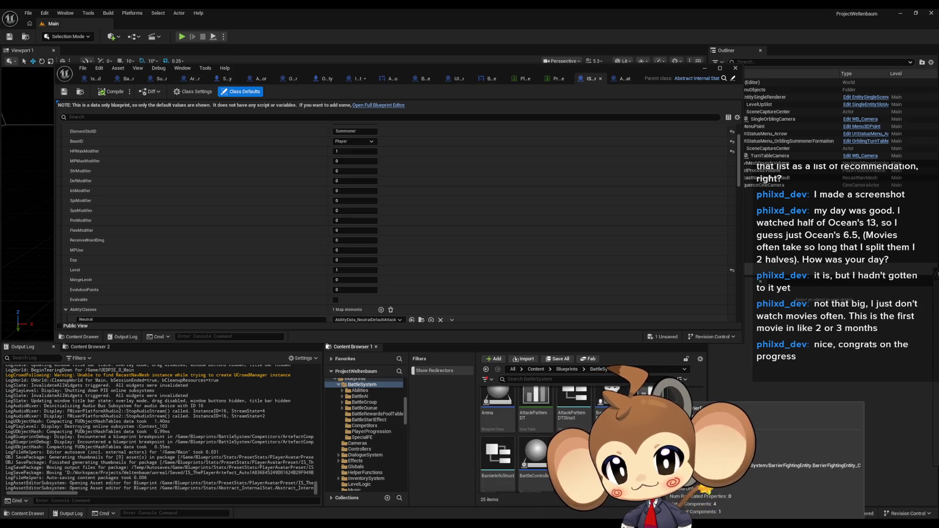
pyautogui.scroll(-1, 582, 431)
pyautogui.scroll(-2, 538, 436)
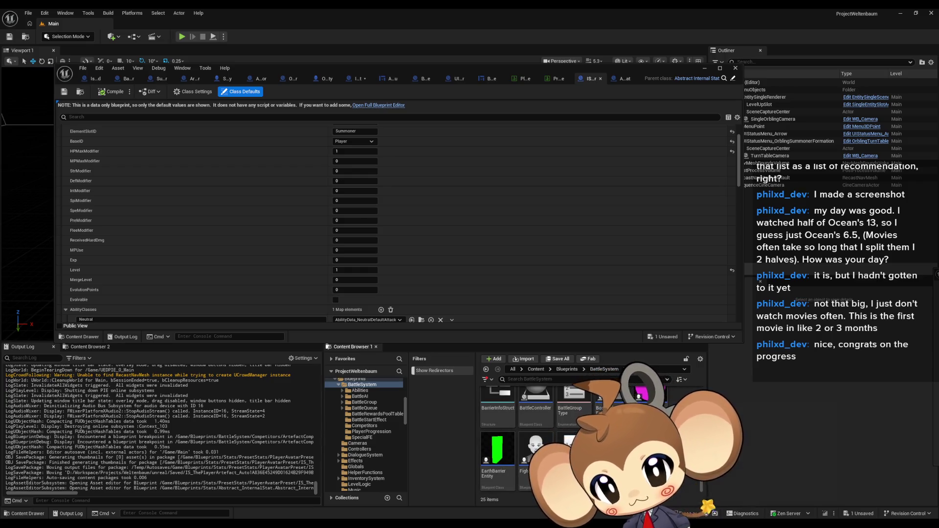
pyautogui.moveTo(536, 465)
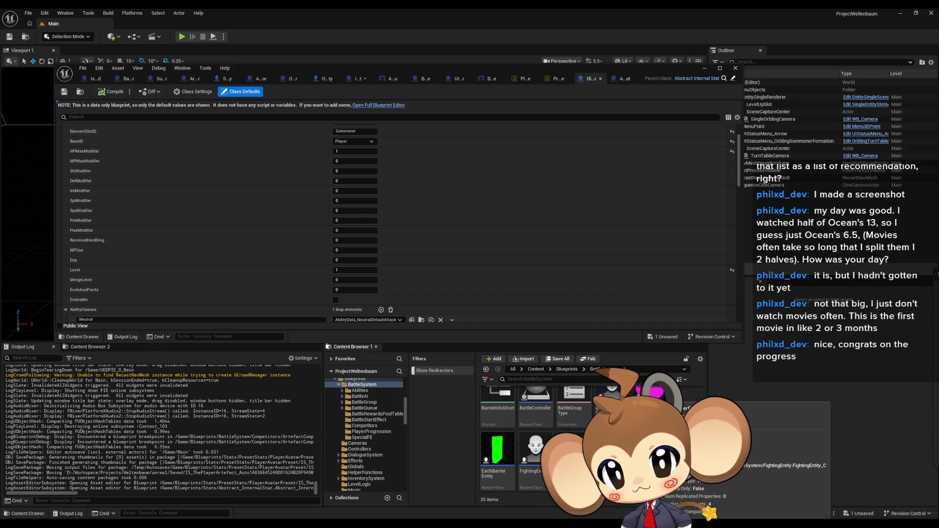
pyautogui.click(227, 78)
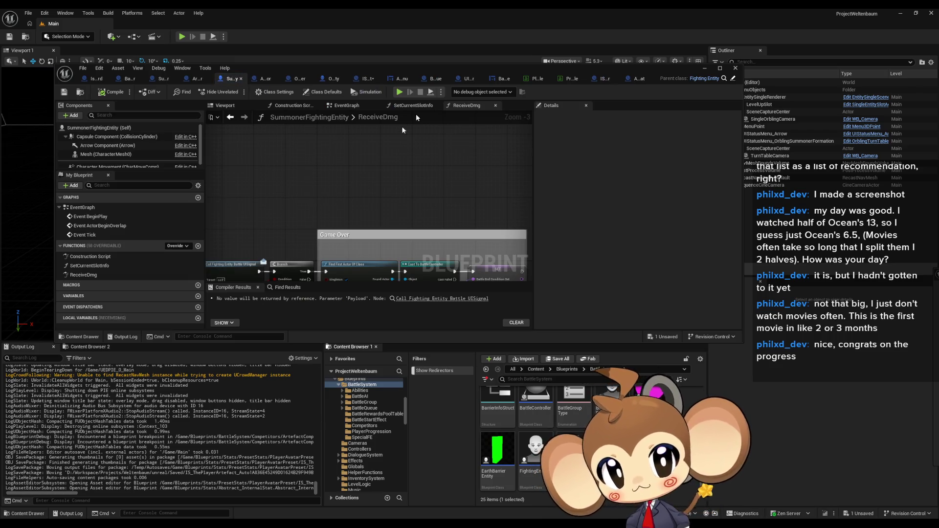
# Maximize the editor and pan the ReceiveDmg graph from the entry node toward Get FECurrent HP.
pyautogui.doubleClick(412, 69)
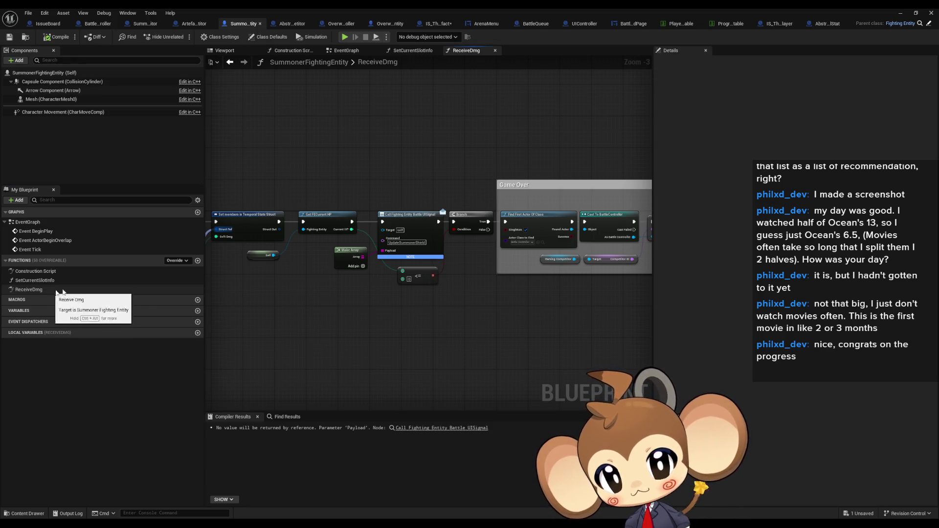
pyautogui.moveTo(283, 274); pyautogui.dragTo(547, 271)
pyautogui.scroll(3, 508, 255)
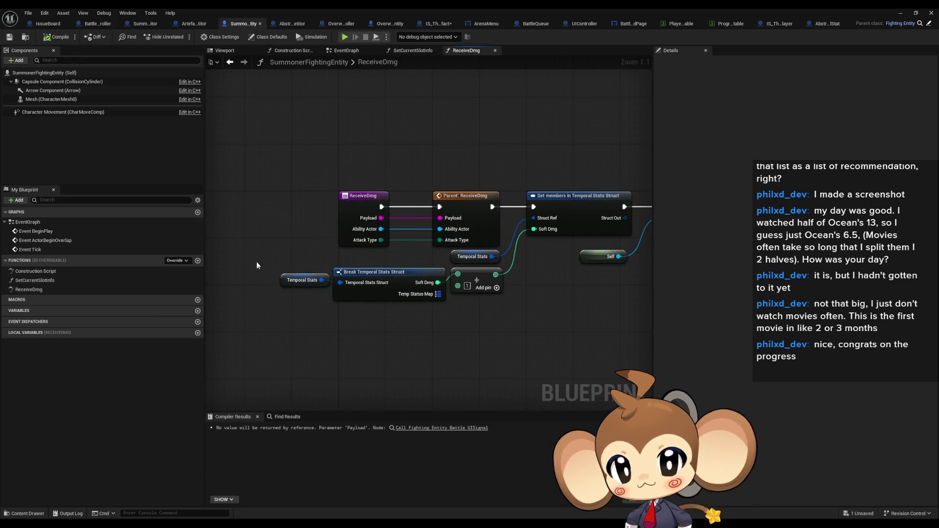
pyautogui.moveTo(306, 300); pyautogui.dragTo(306, 300)
pyautogui.click(409, 271)
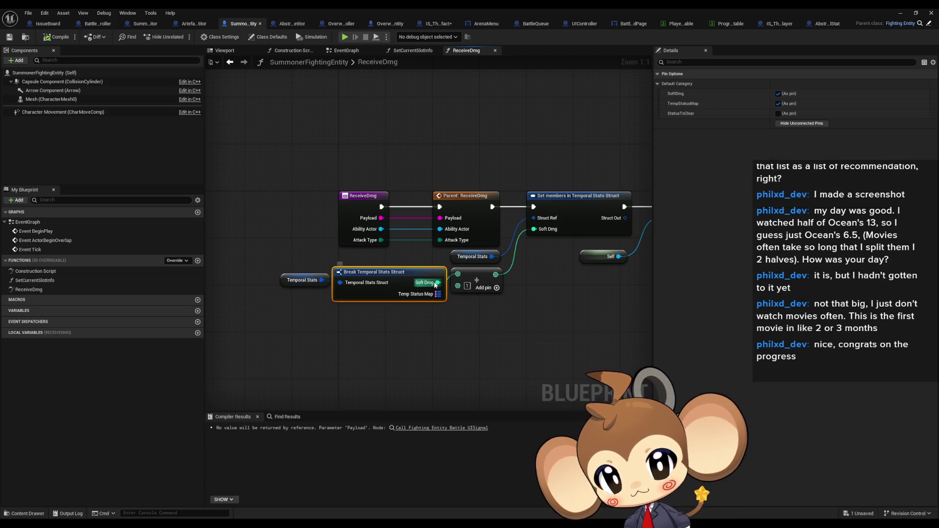
pyautogui.moveTo(464, 280); pyautogui.dragTo(387, 299)
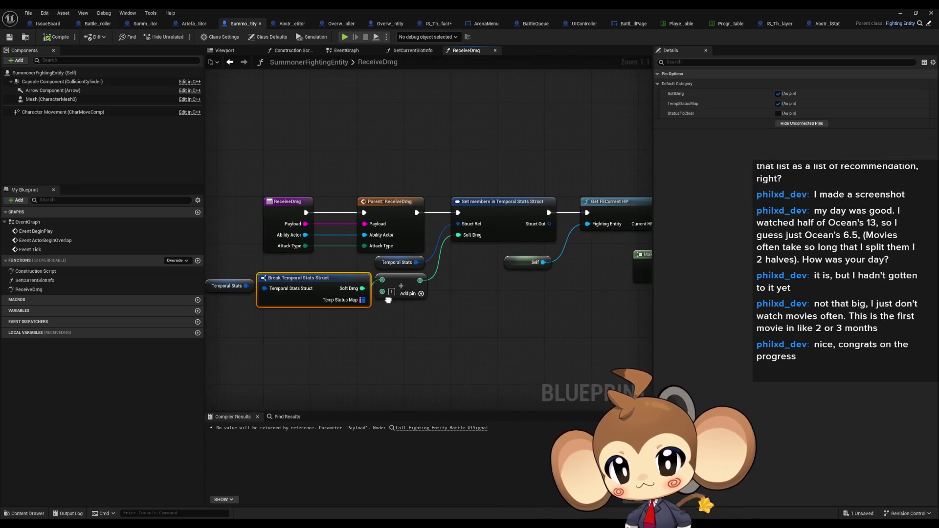
pyautogui.click(484, 206)
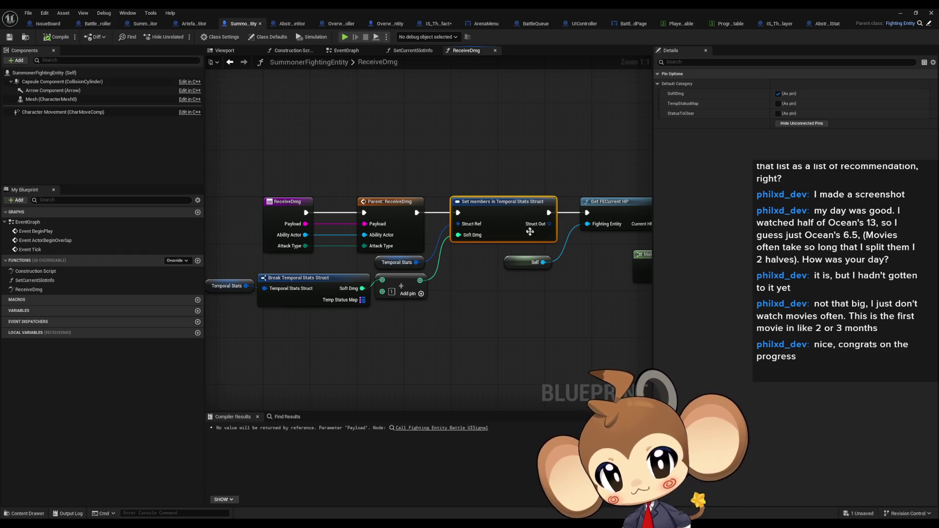
pyautogui.moveTo(531, 259); pyautogui.dragTo(330, 253)
# Add a breakpoint on the Get FECurrent HP node and minimize the Blueprint editor.
pyautogui.click(432, 224)
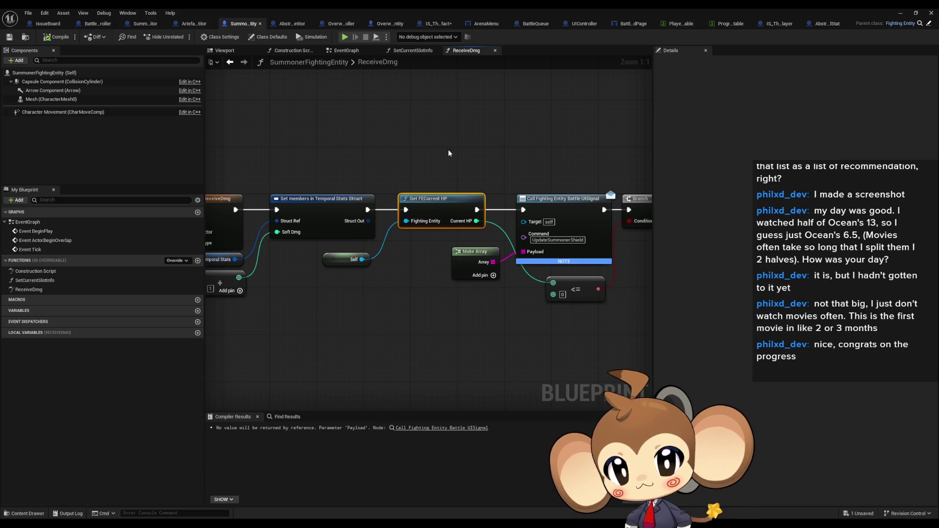
pyautogui.rightClick(432, 200)
pyautogui.click(453, 375)
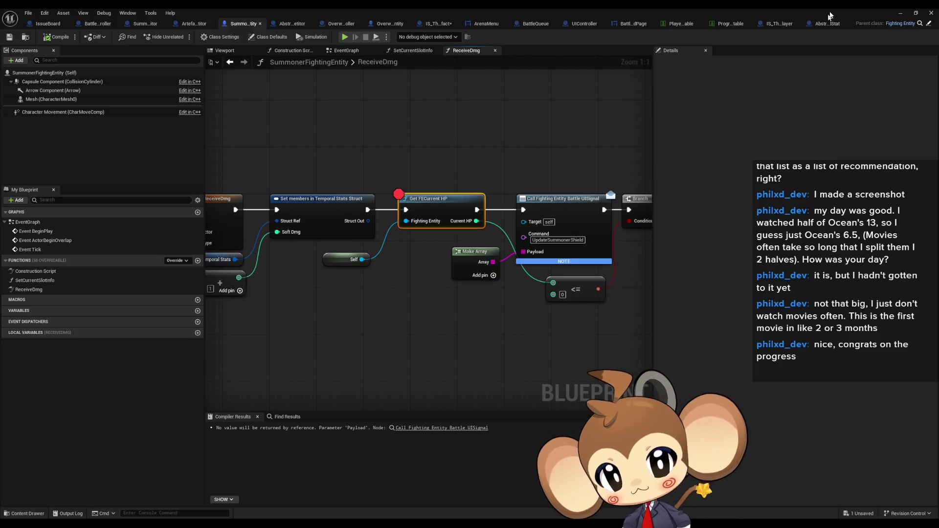
pyautogui.click(902, 14)
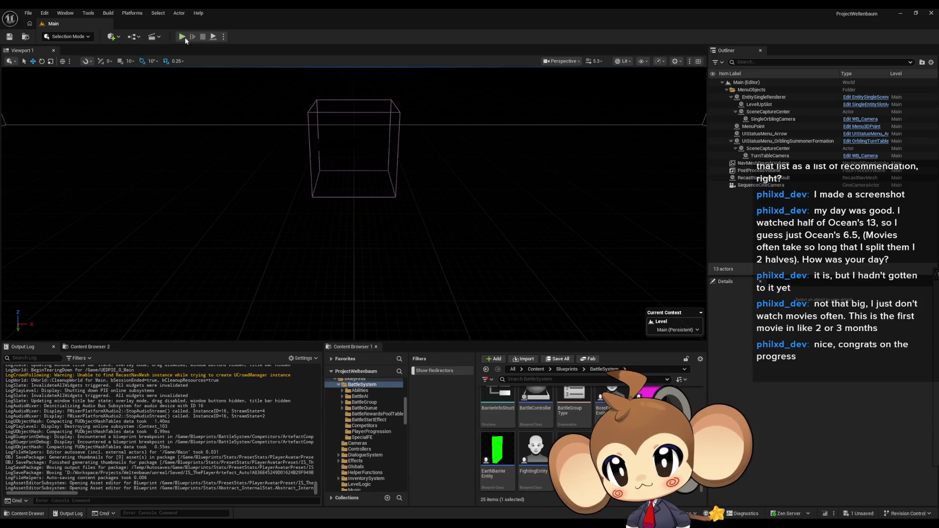
# Play the level and select SummonerFightingEntity1 as the debug object.
pyautogui.click(183, 37)
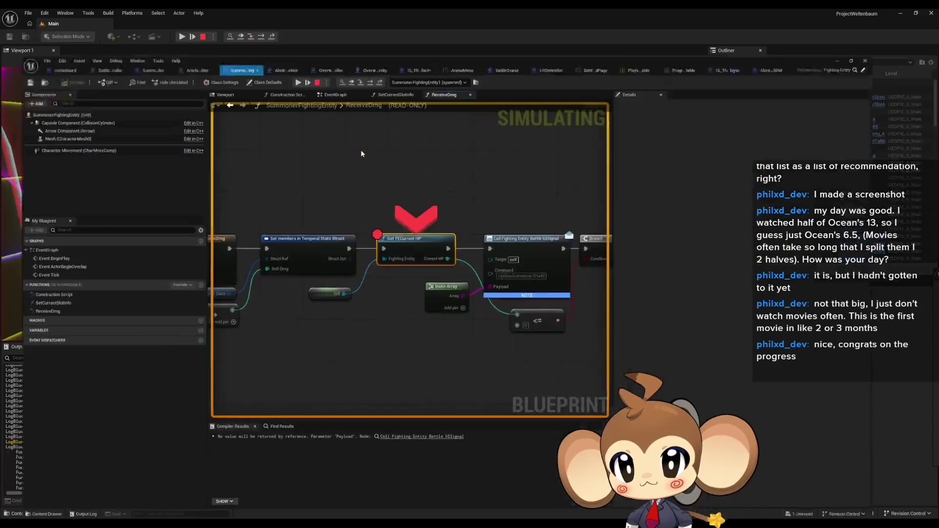
pyautogui.moveTo(344, 282)
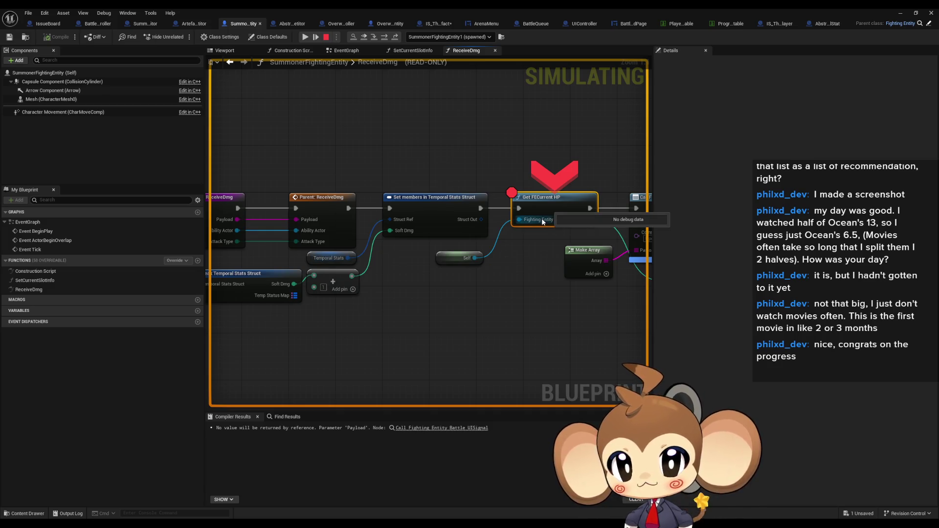
pyautogui.moveTo(468, 264)
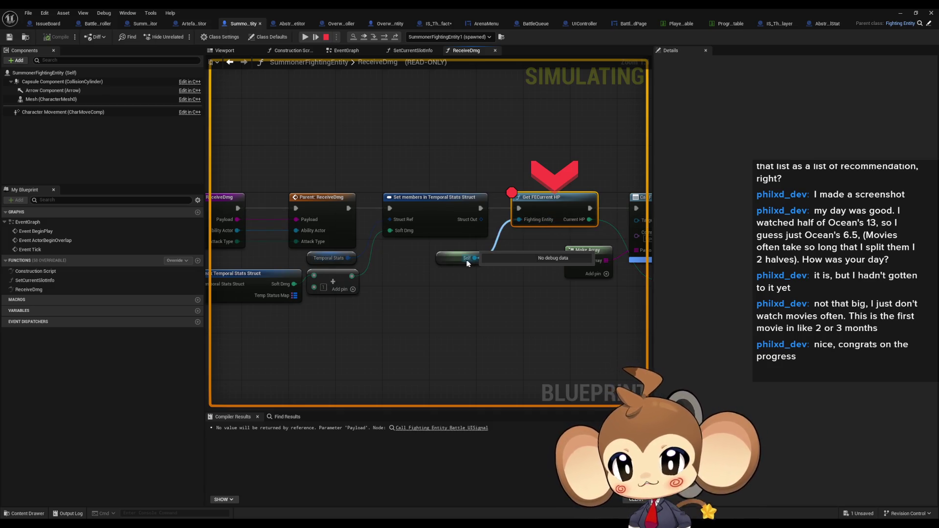
pyautogui.click(447, 37)
pyautogui.click(447, 54)
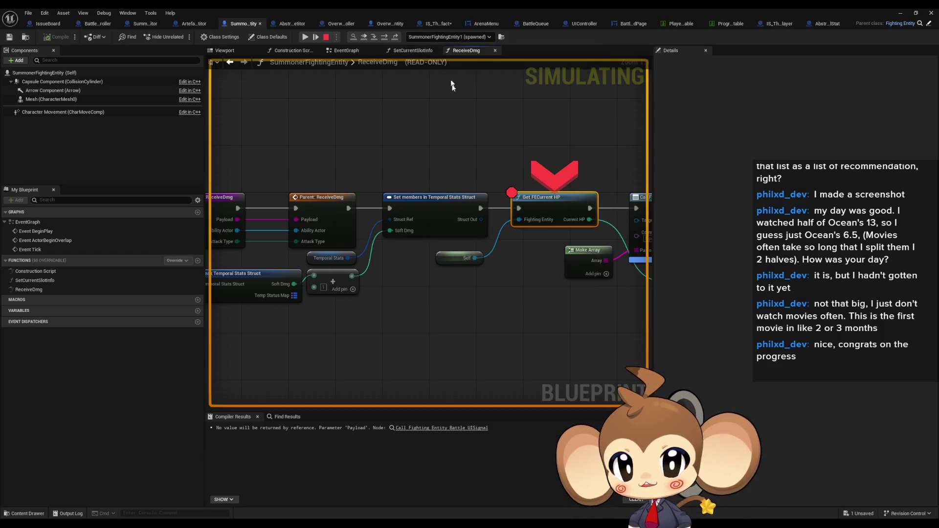
# Read pin debug values, expand Temporal Stats, and pan the ReceiveDmg graph.
pyautogui.moveTo(474, 220)
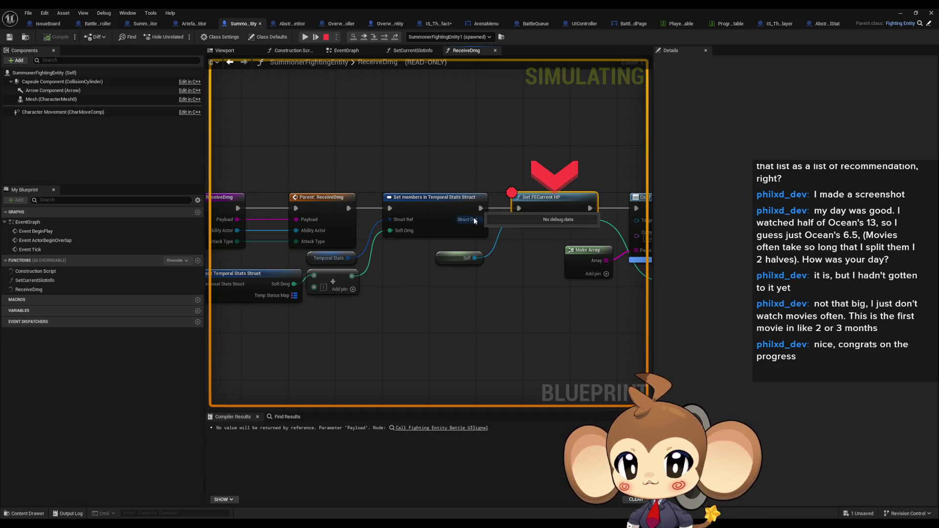
pyautogui.moveTo(328, 258)
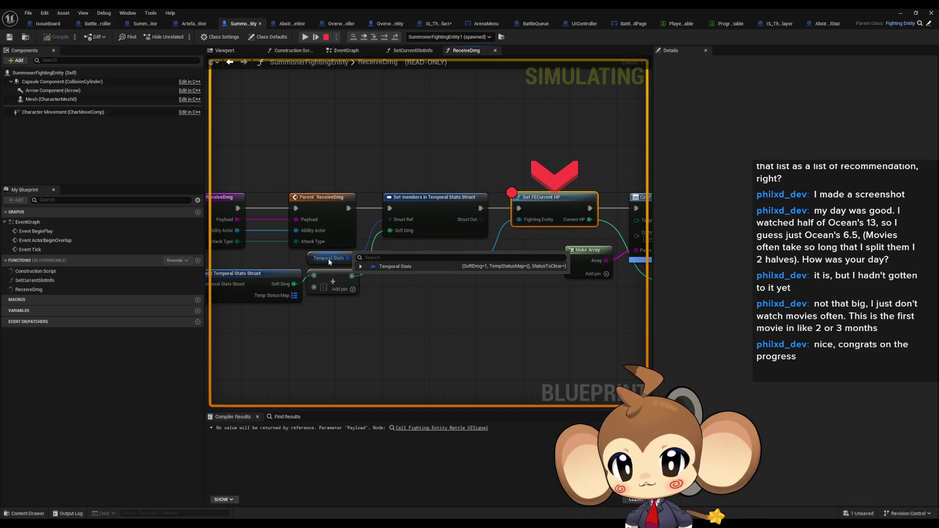
pyautogui.click(361, 266)
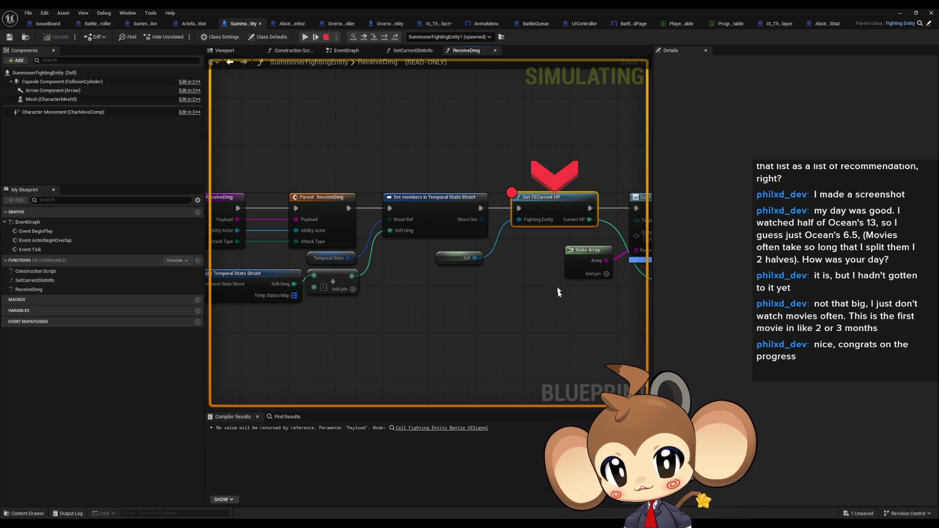
pyautogui.moveTo(530, 157); pyautogui.dragTo(382, 120)
# Step into GetFECurrentHP and advance through Get Calculated Stat to the Return Node.
pyautogui.click(374, 38)
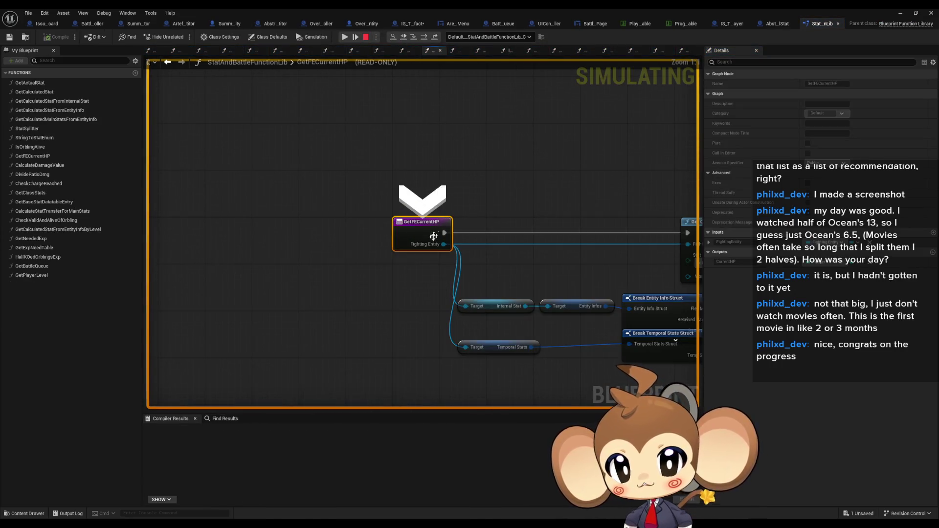
pyautogui.moveTo(426, 247)
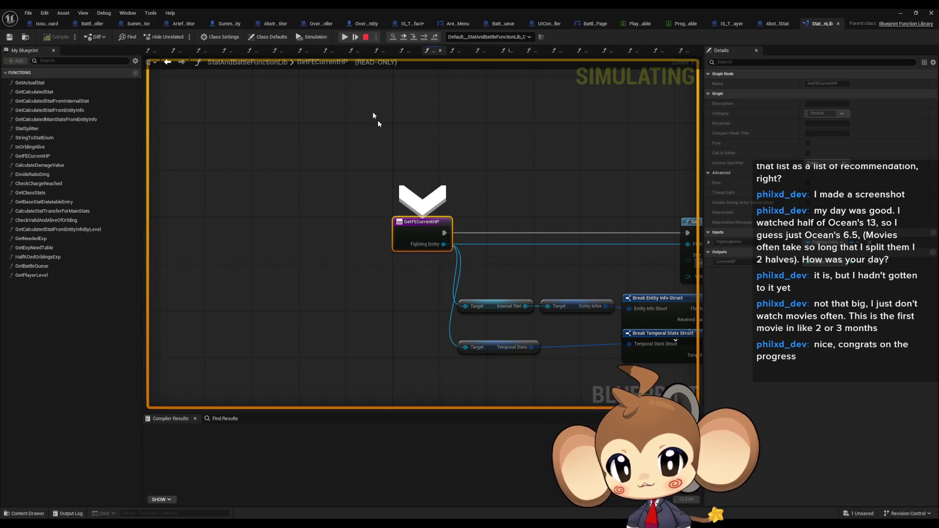
pyautogui.click(424, 37)
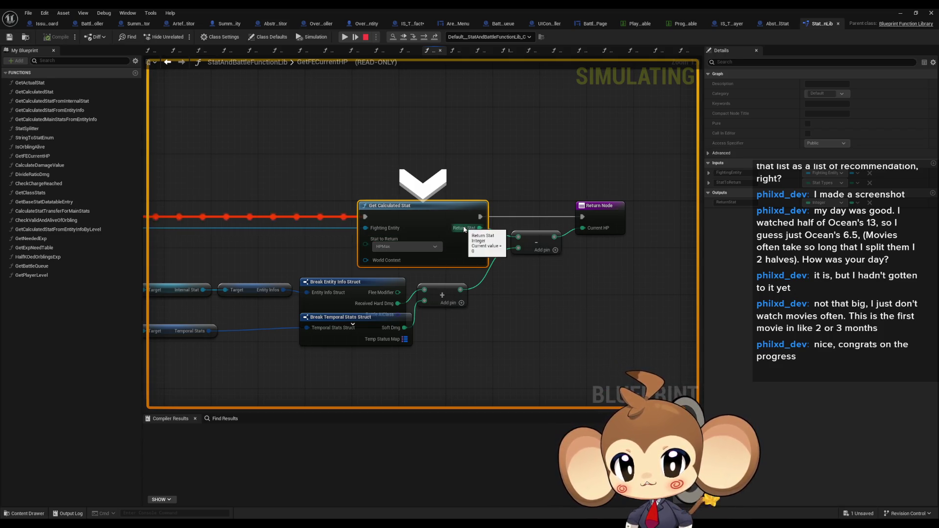
pyautogui.click(424, 37)
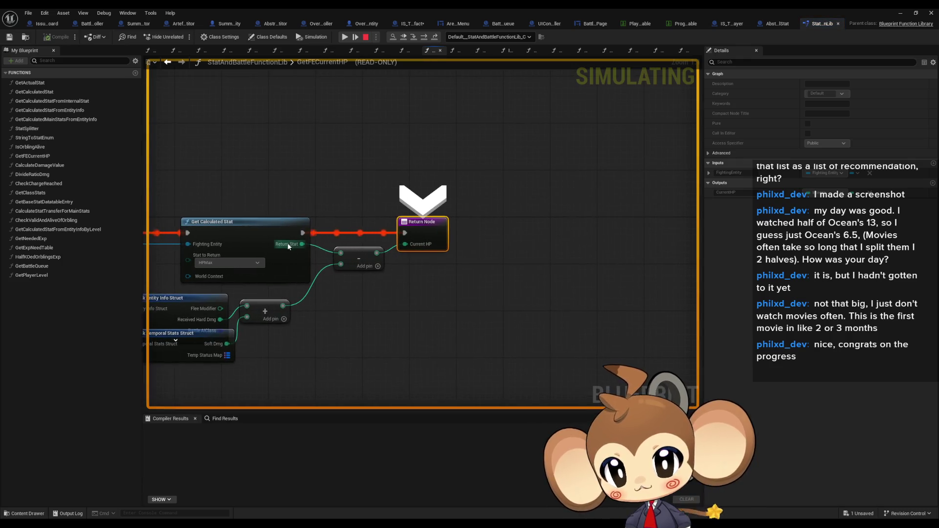
# Inspect the function's output pin values, then step out to ReceiveDmg.
pyautogui.moveTo(288, 246)
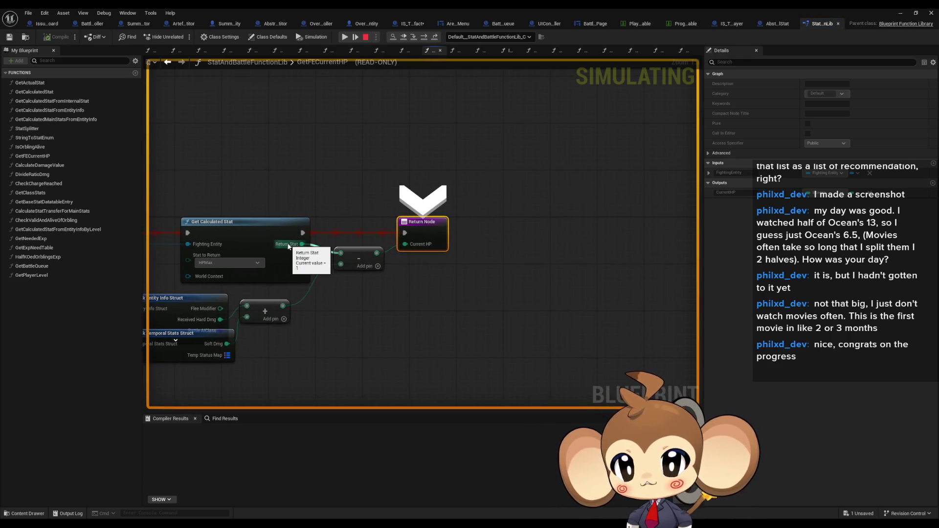
pyautogui.moveTo(288, 246); pyautogui.dragTo(522, 126)
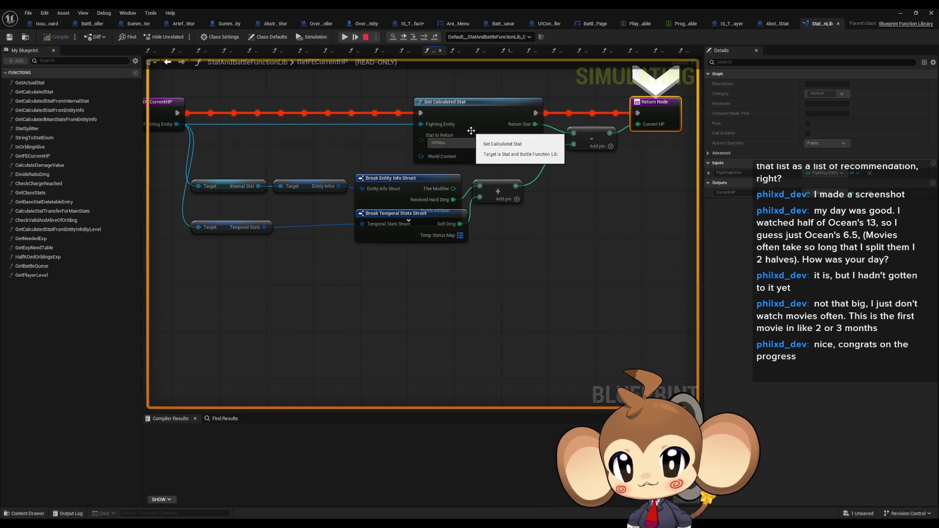
pyautogui.moveTo(519, 127)
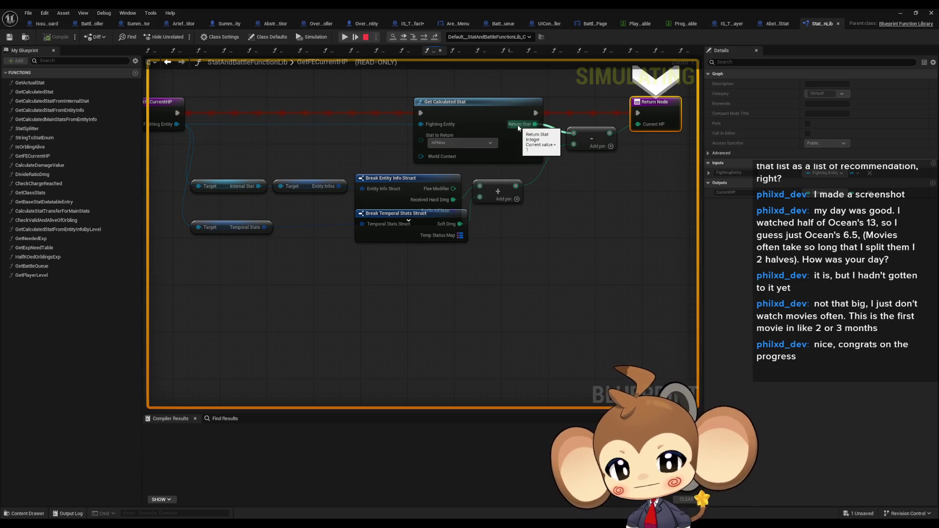
pyautogui.moveTo(515, 186)
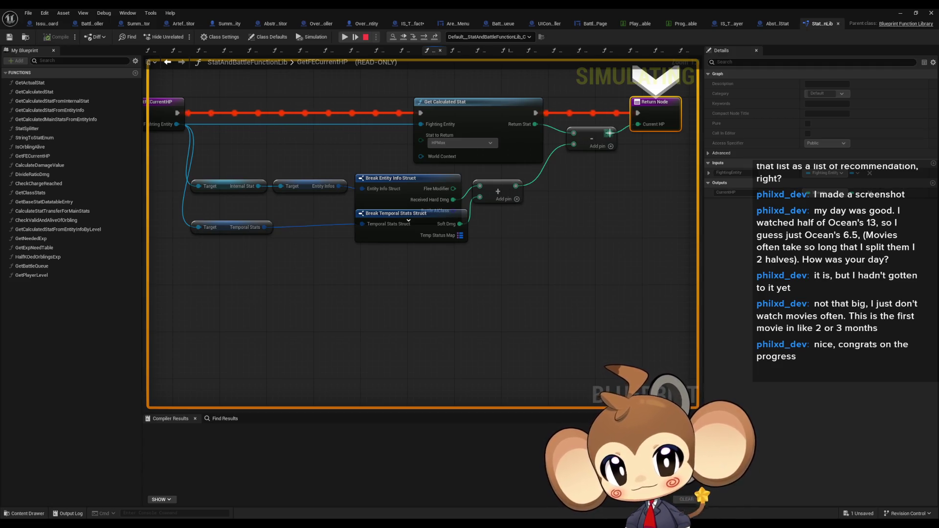
pyautogui.moveTo(609, 134)
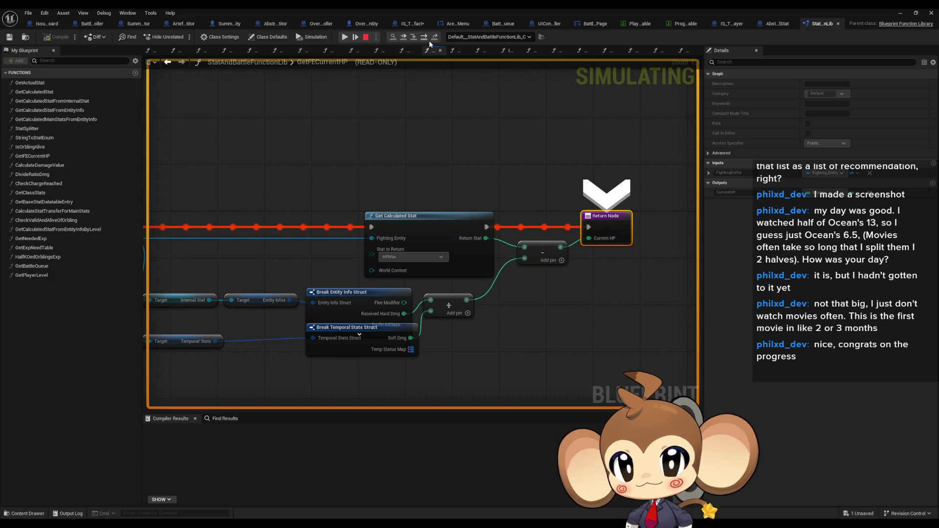
pyautogui.click(429, 40)
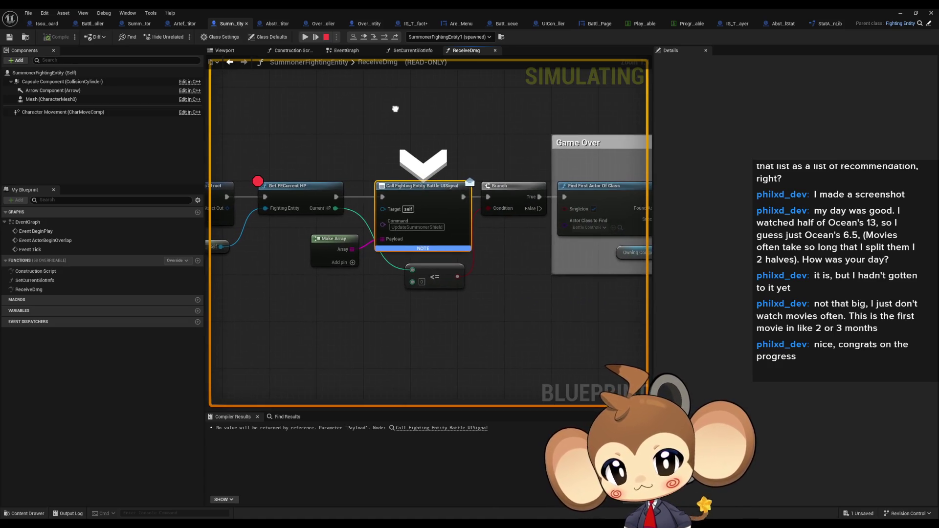
# Check the UISignal call's Command value and step into FightingEntitySignalToBattleUI.
pyautogui.click(409, 227)
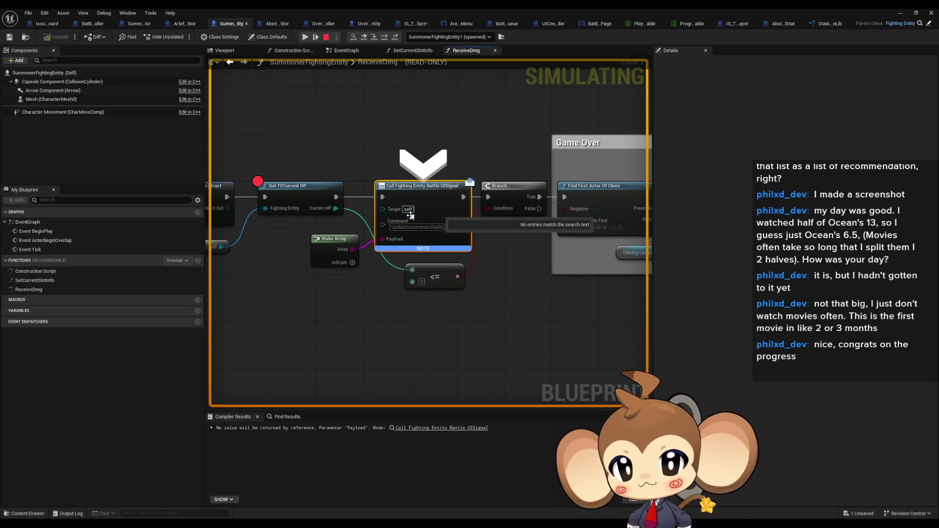
pyautogui.click(409, 226)
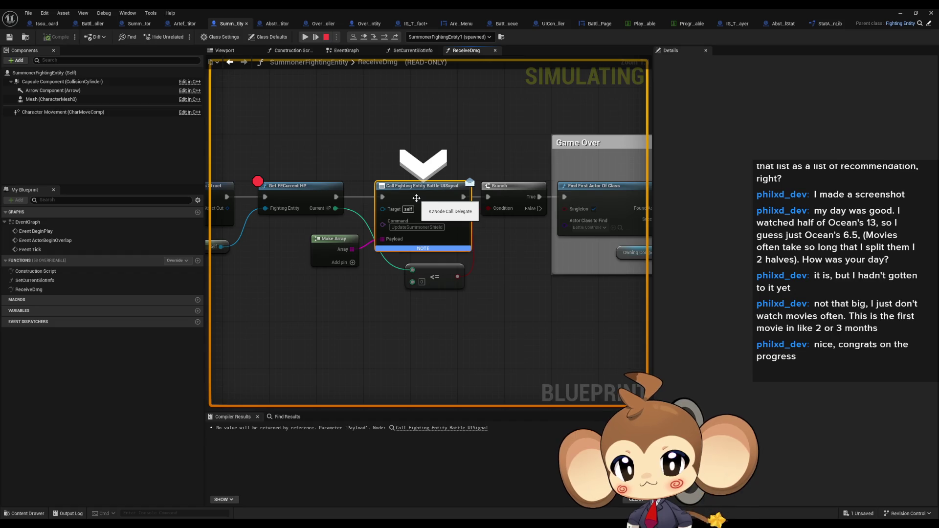
pyautogui.click(374, 38)
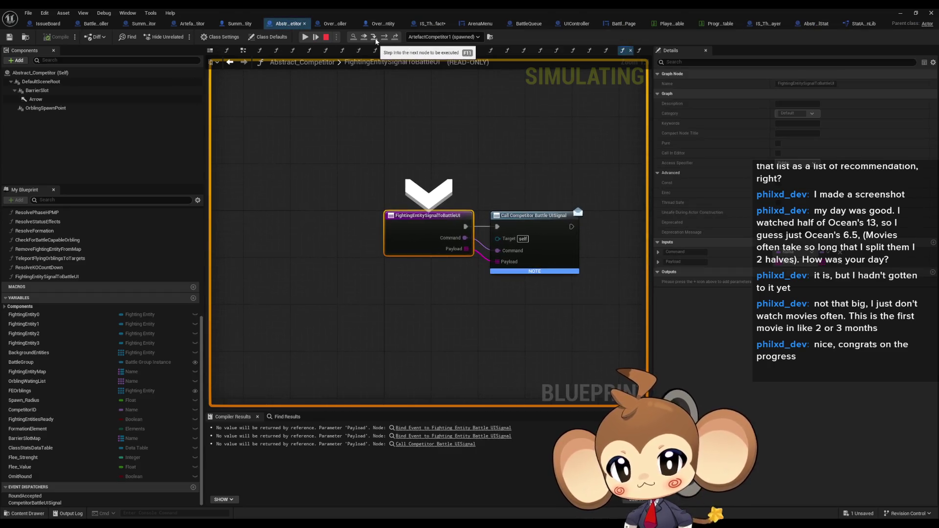
# Stop the play session and minimize the Blueprint editor.
pyautogui.click(326, 38)
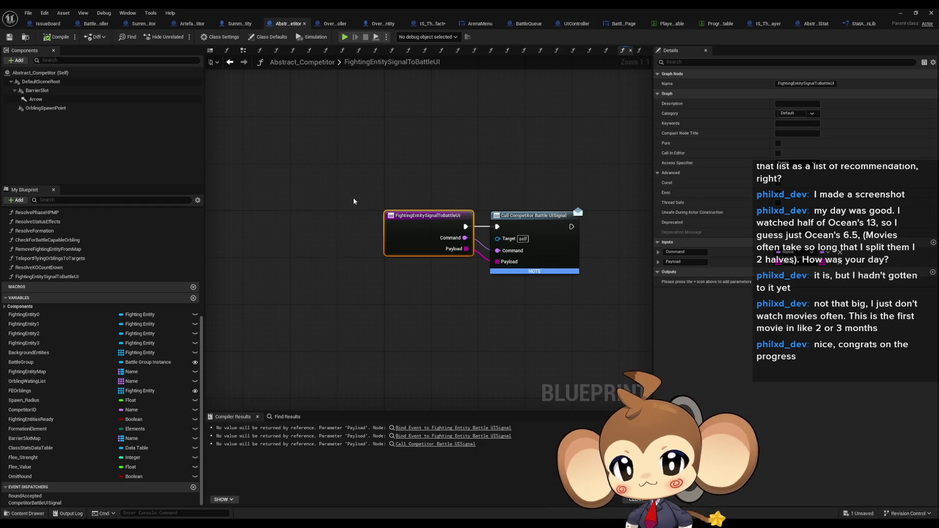
pyautogui.moveTo(353, 201); pyautogui.dragTo(316, 201)
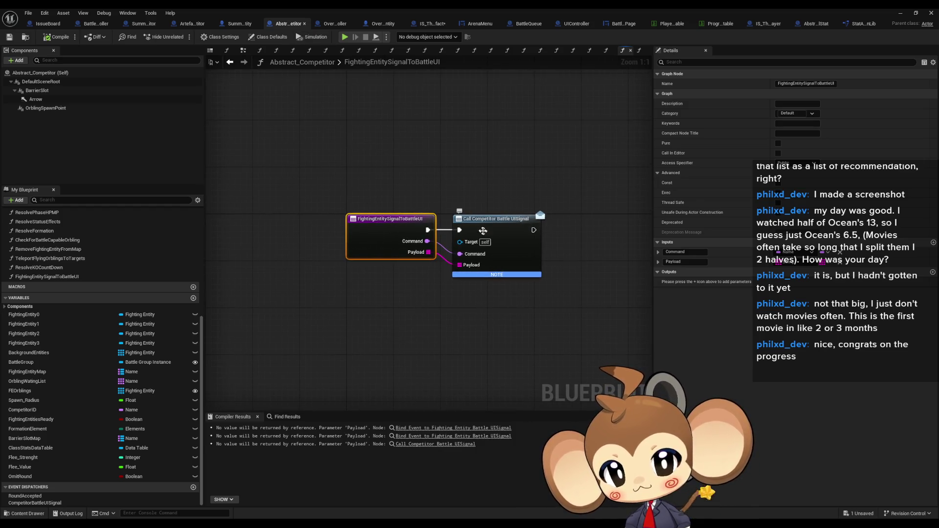
pyautogui.click(899, 16)
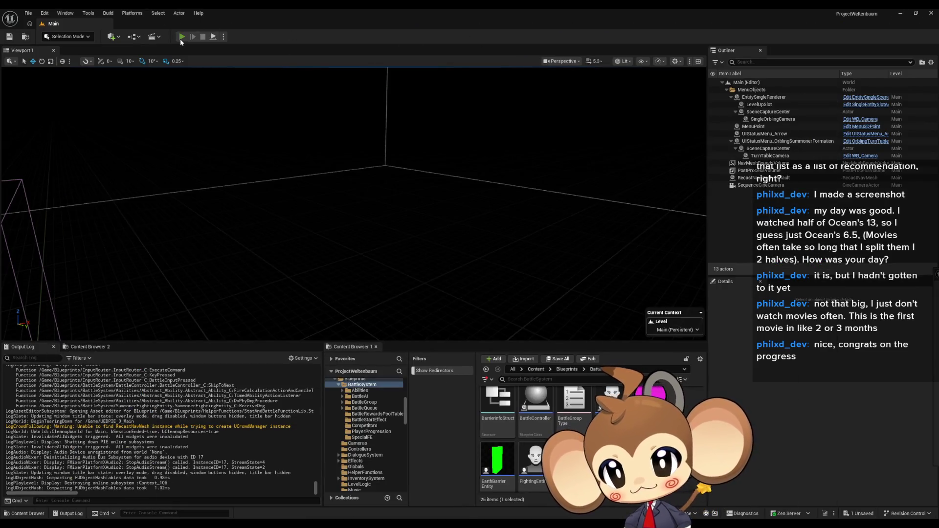
# Start a new Play-in-Editor session to hit the Get FECurrent HP breakpoint again.
pyautogui.click(181, 38)
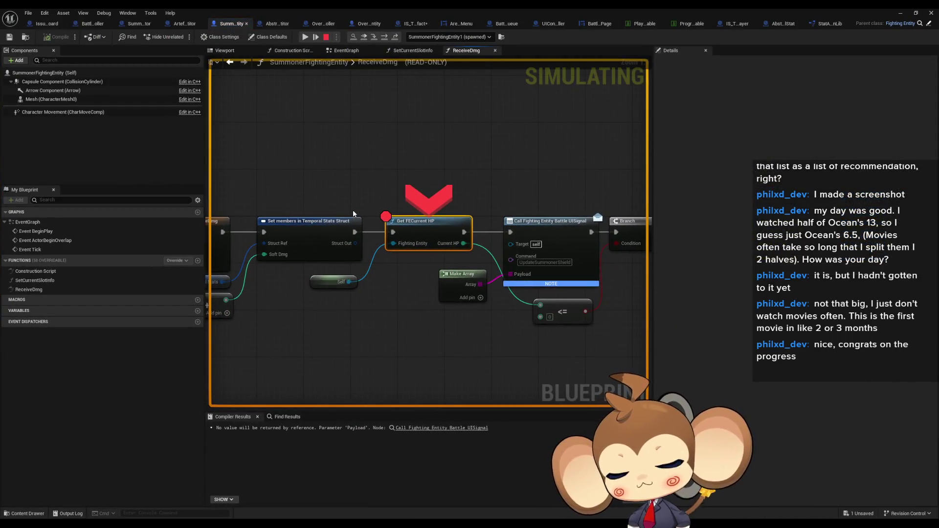
# Step into GetFECurrentHP and GetCalculatedStat, past the Abstract_Orbling_VE cast to the Branch.
pyautogui.click(372, 38)
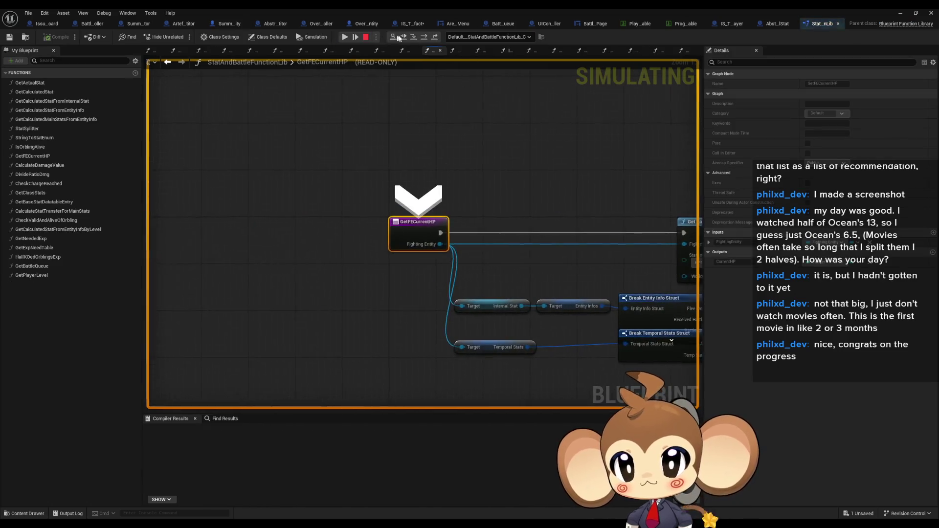
pyautogui.click(414, 38)
pyautogui.click(414, 38)
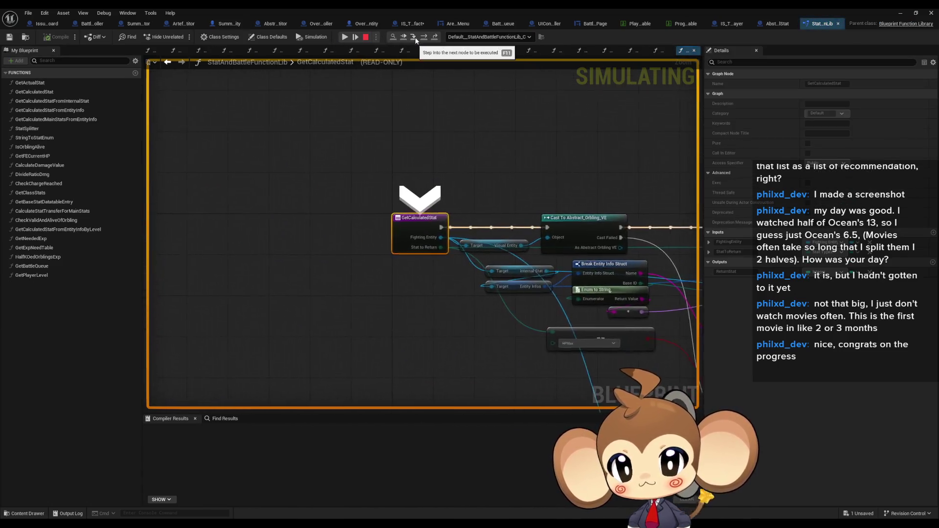
pyautogui.click(425, 38)
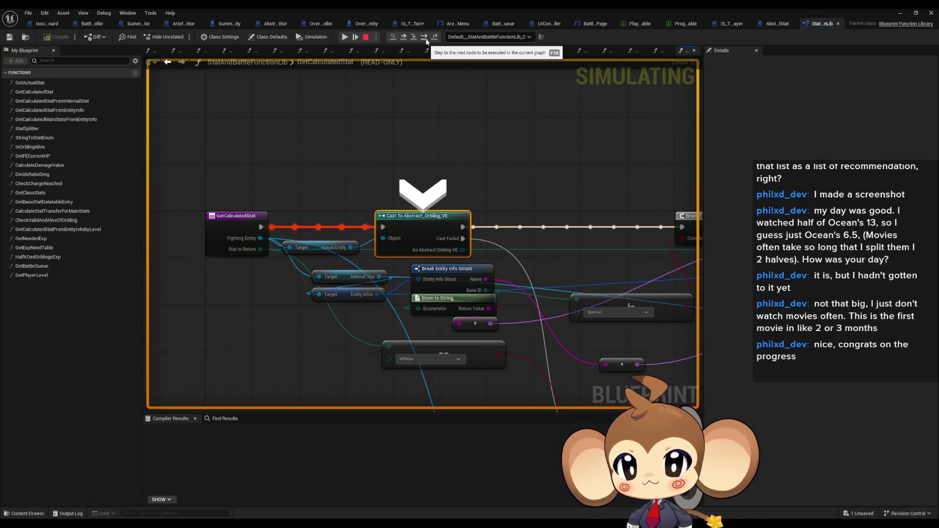
pyautogui.click(426, 39)
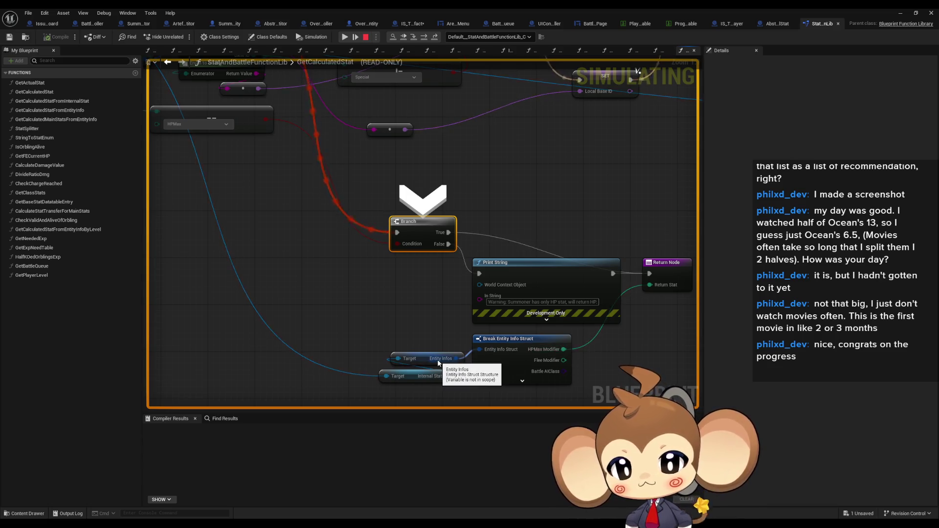
# Follow the failed-cast path through Print String to the Return Node, back into GetFECurrentHP.
pyautogui.scroll(-2, 437, 374)
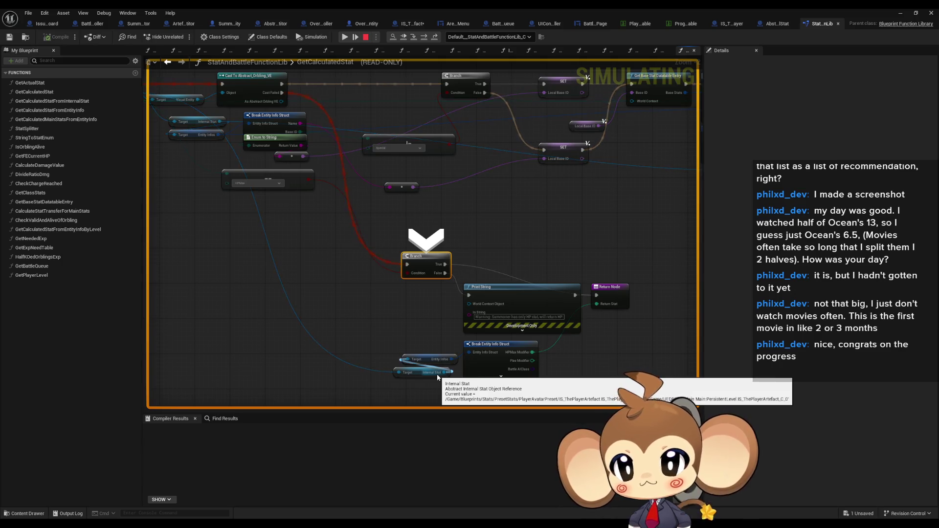
pyautogui.moveTo(312, 267); pyautogui.dragTo(386, 297)
pyautogui.scroll(3, 402, 266)
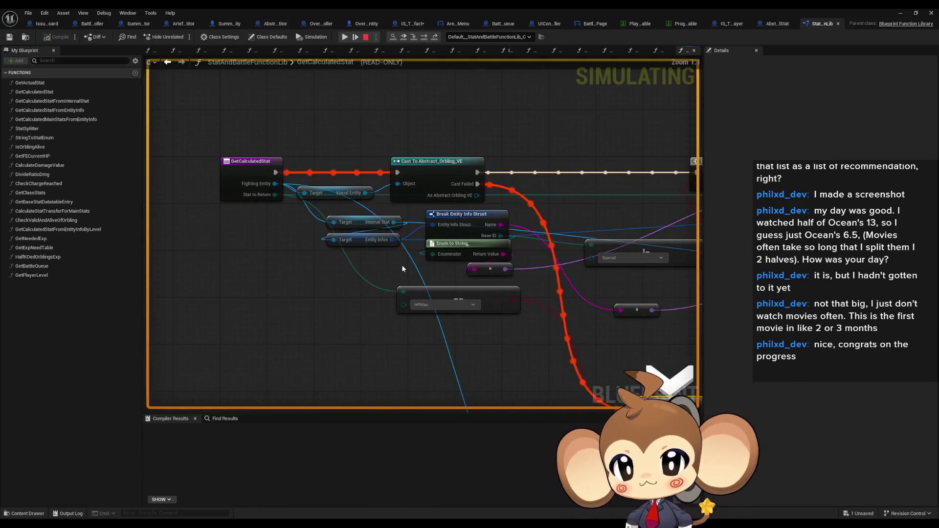
pyautogui.press('F10')
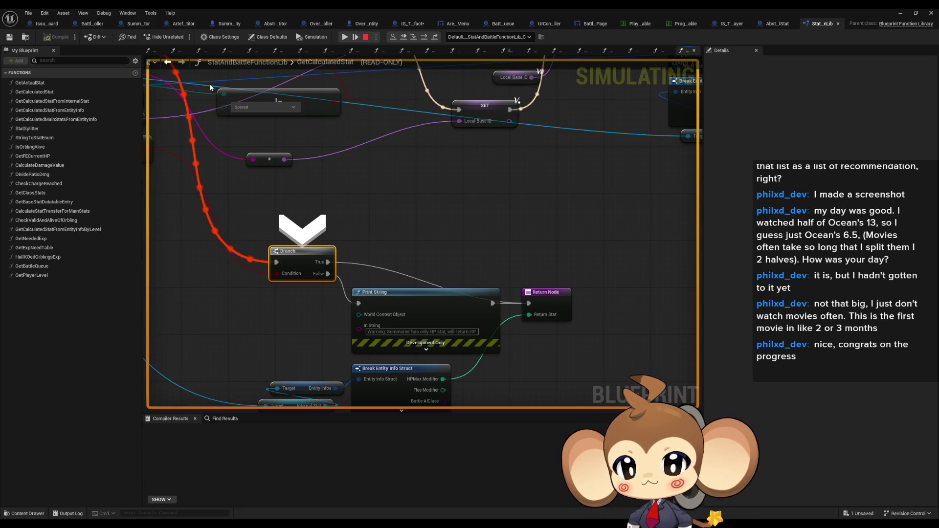
pyautogui.click(423, 41)
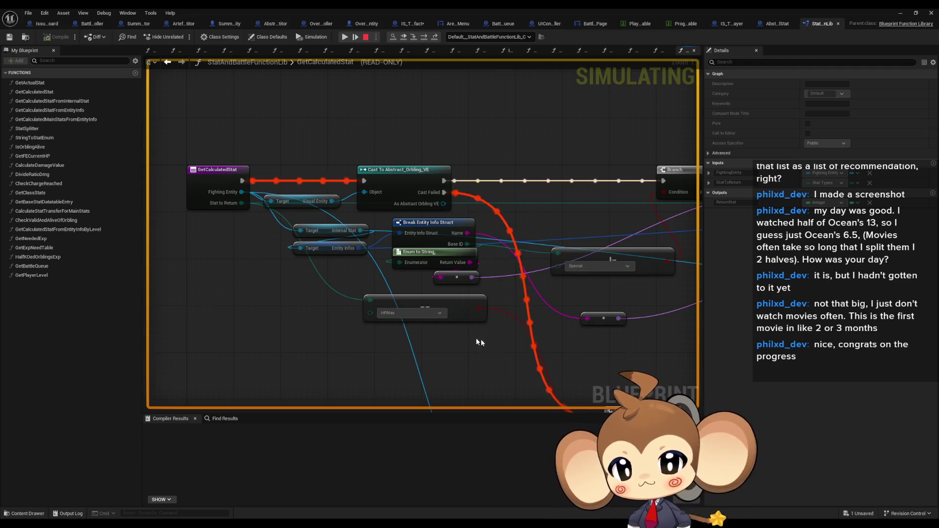
pyautogui.moveTo(228, 210)
pyautogui.scroll(-1, 228, 210)
pyautogui.click(354, 33)
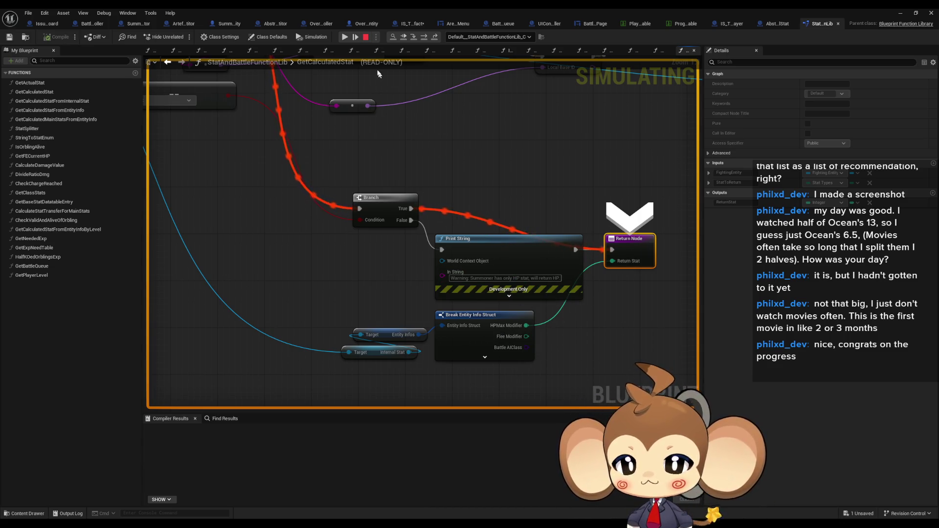
pyautogui.click(414, 37)
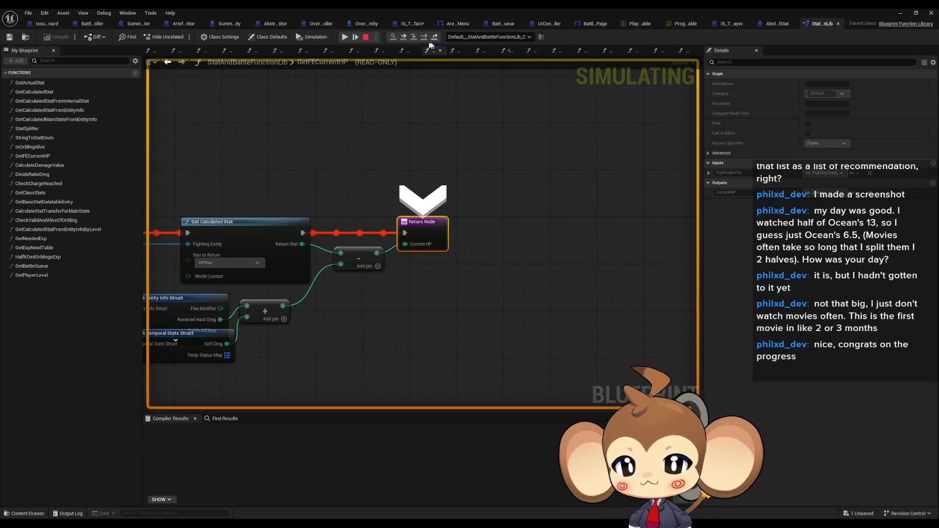
# Step from the damage handler into the UI signal call chain.
pyautogui.click(425, 40)
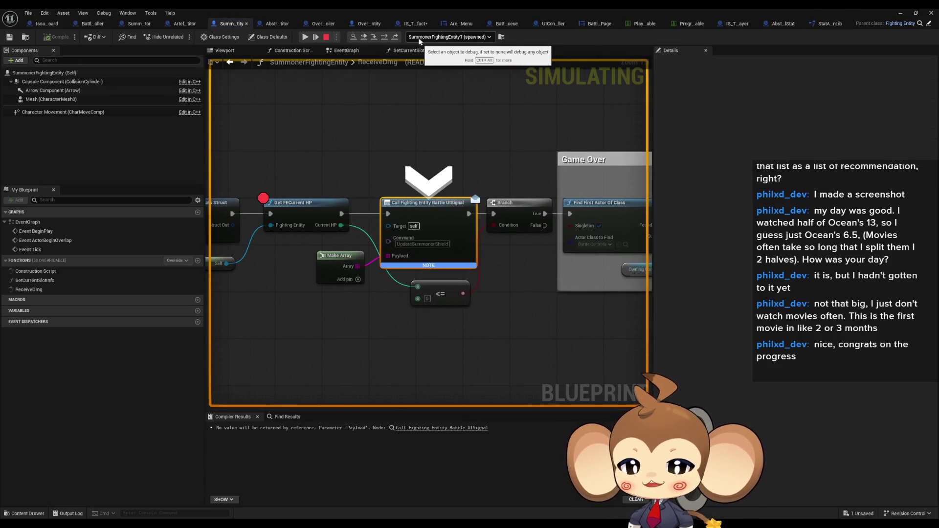
pyautogui.click(373, 37)
pyautogui.click(373, 37)
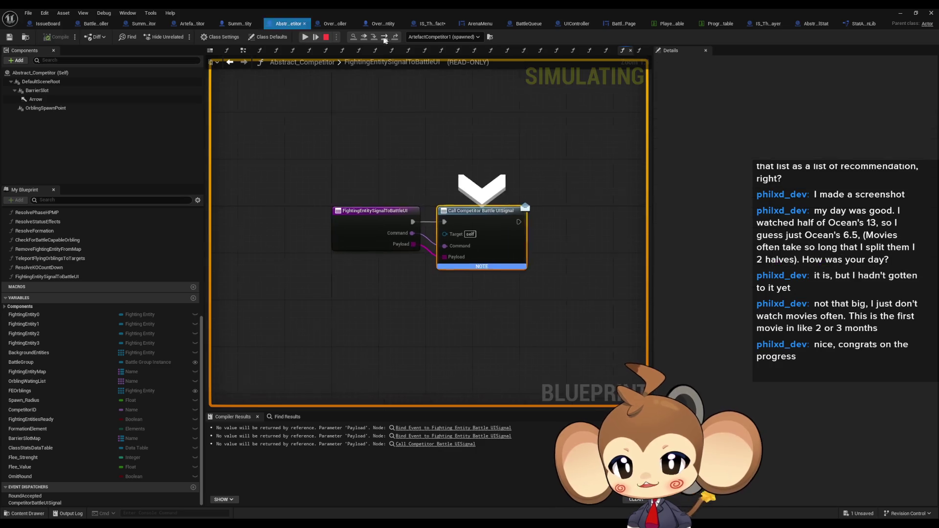
pyautogui.click(374, 38)
pyautogui.click(375, 38)
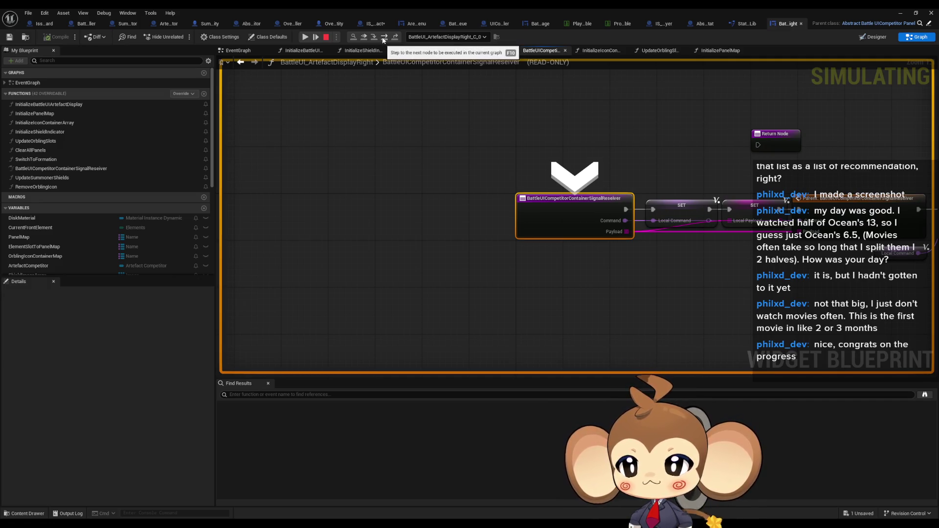
# Step past the Local Command and Payload assignments and parent receiver to Update Summoner Shields.
pyautogui.click(384, 38)
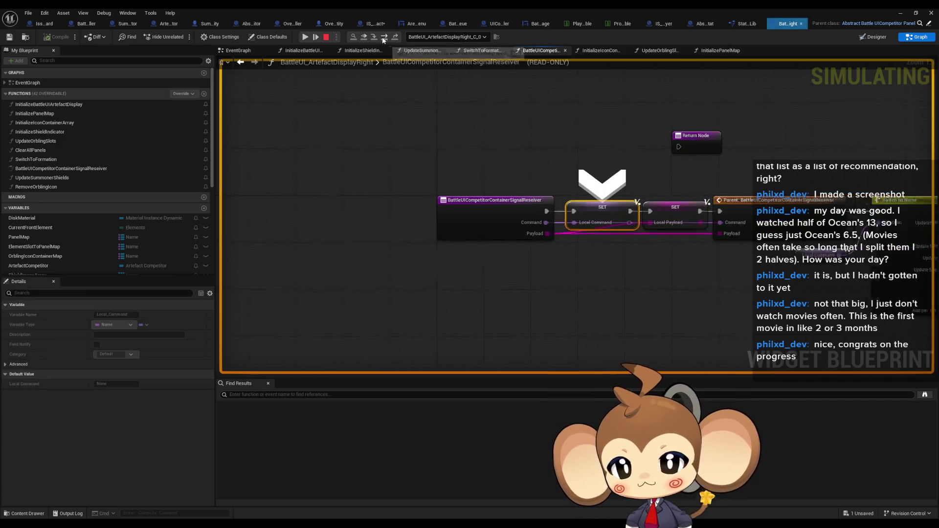
pyautogui.click(384, 38)
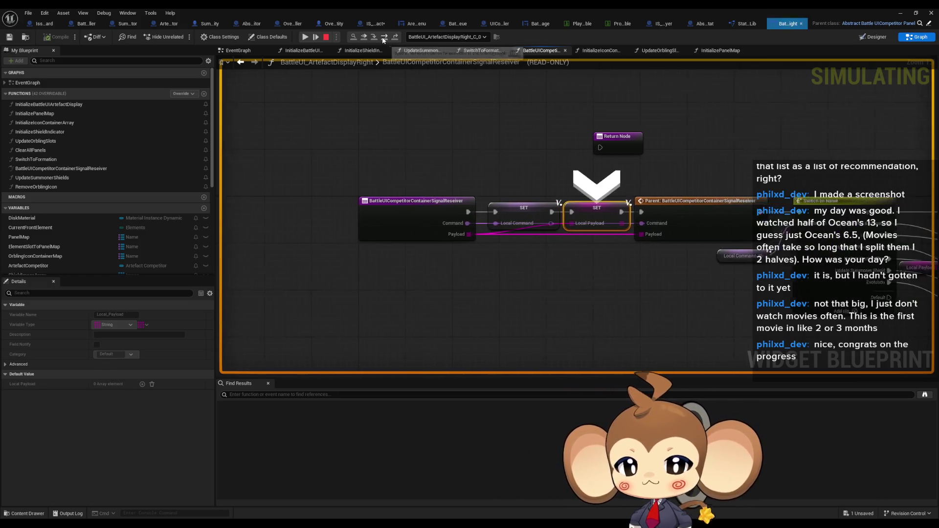
pyautogui.click(384, 38)
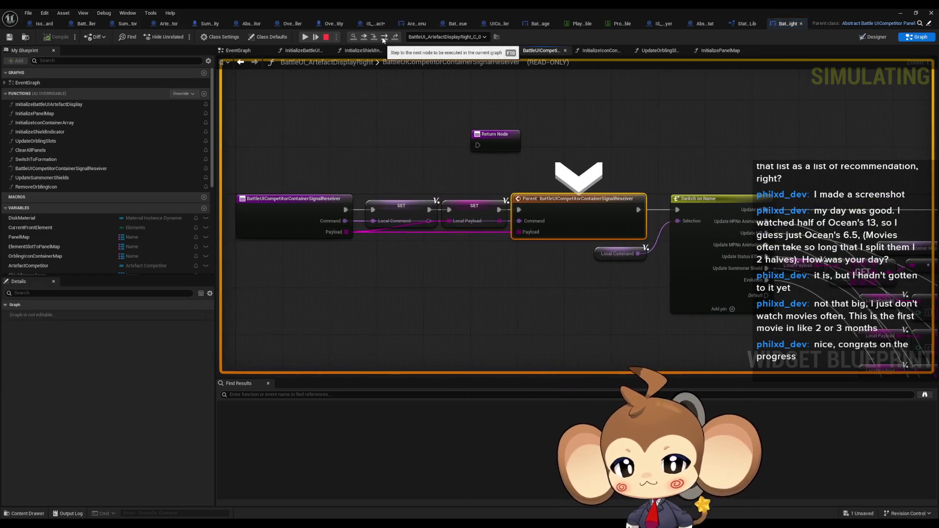
pyautogui.click(384, 38)
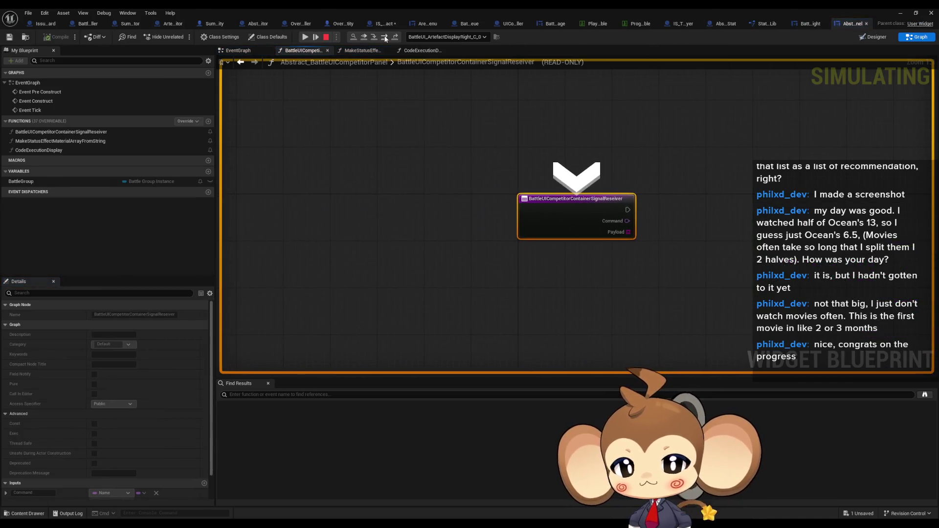
pyautogui.click(385, 38)
pyautogui.click(384, 38)
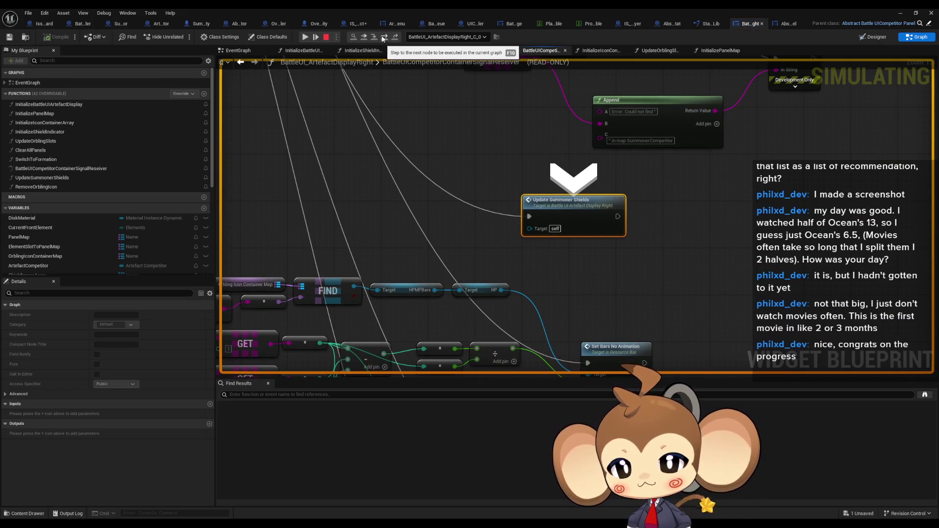
# Step execution into UpdateSummonerShields, past Get Calculated Stat, through the loop to the Branch.
pyautogui.click(384, 38)
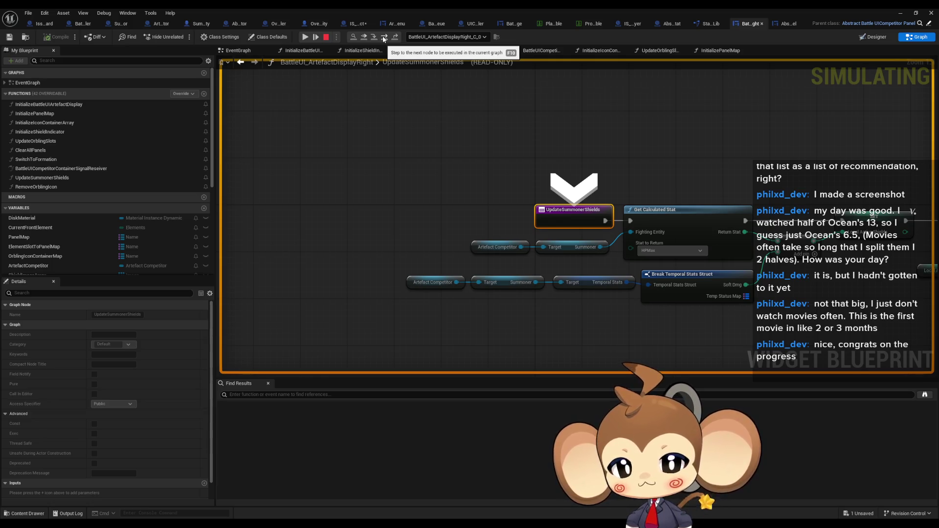
pyautogui.click(384, 38)
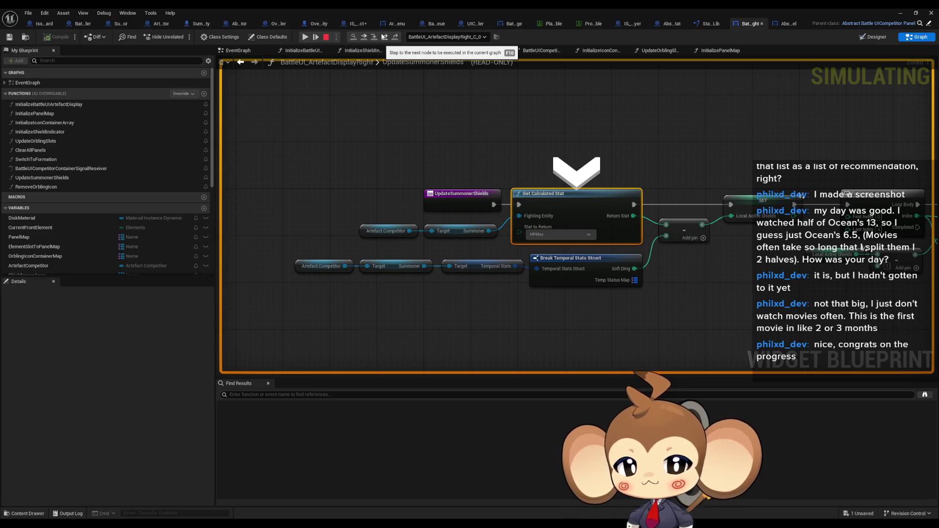
pyautogui.click(382, 36)
pyautogui.click(383, 37)
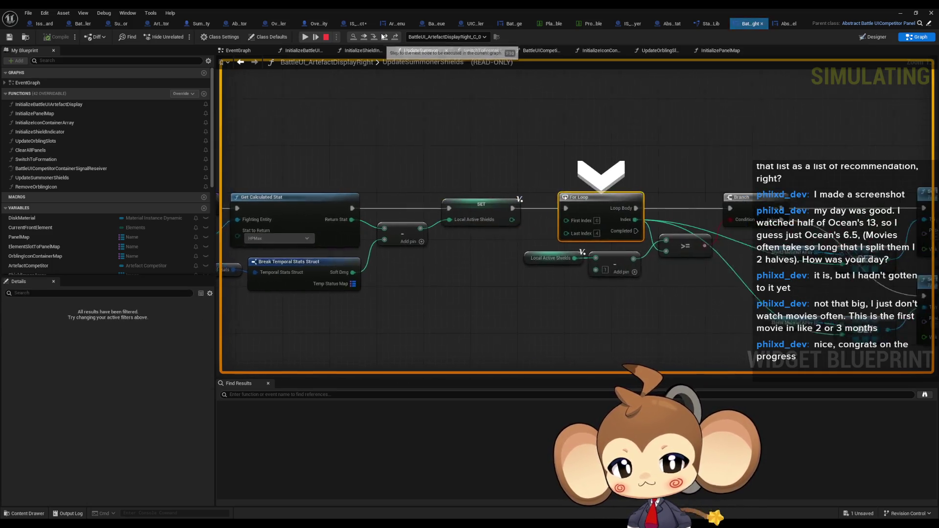
pyautogui.click(383, 37)
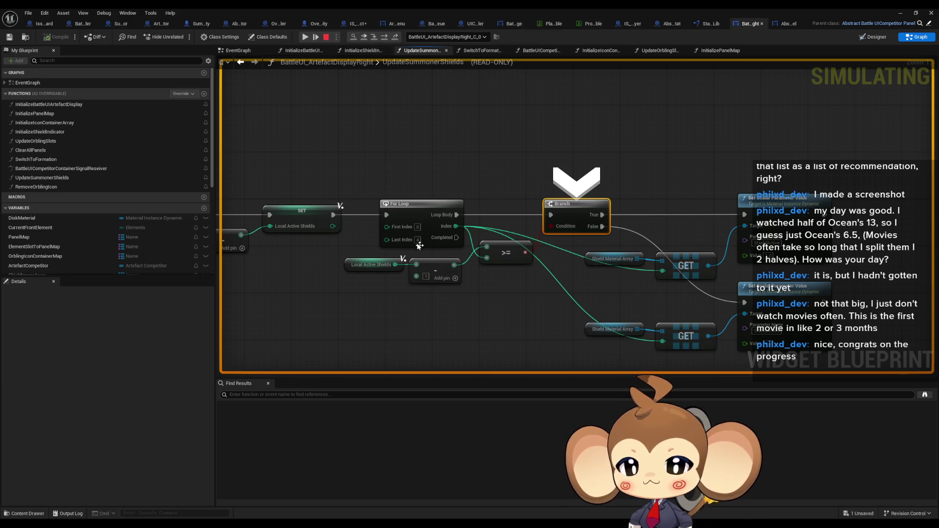
# Stop the simulation and find all references to the Shield Material Array getter.
pyautogui.moveTo(398, 243)
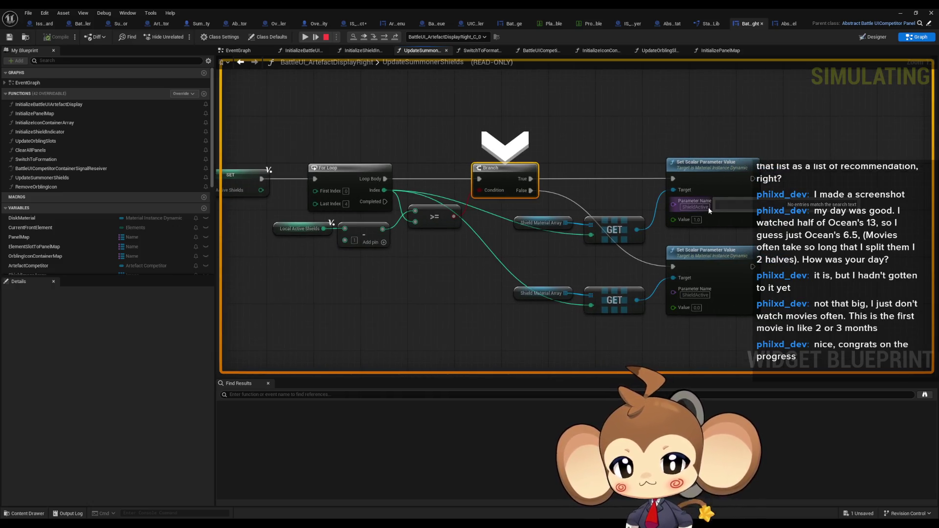
pyautogui.moveTo(588, 235)
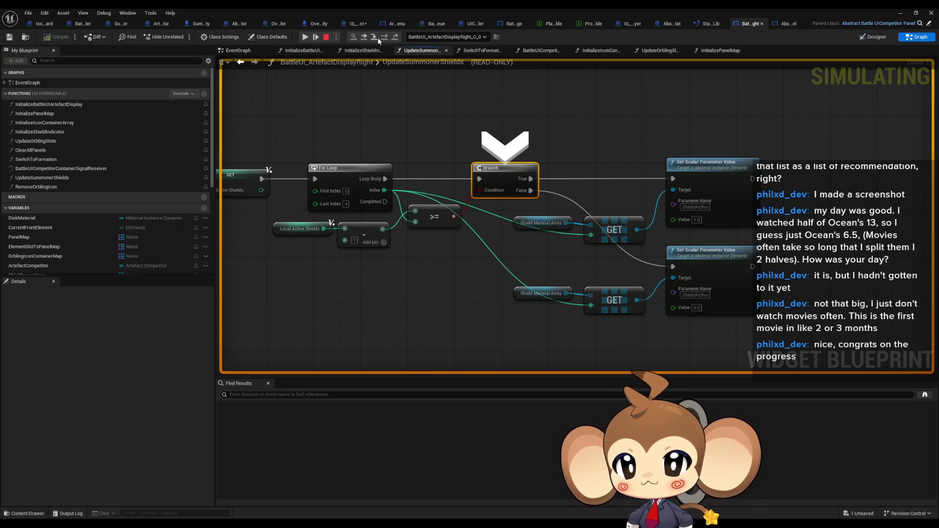
pyautogui.click(323, 36)
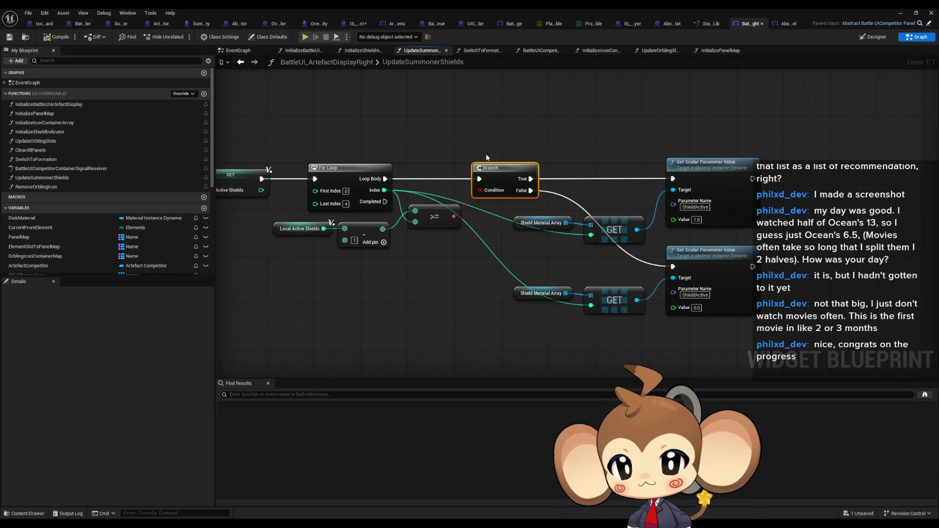
pyautogui.moveTo(486, 154); pyautogui.dragTo(795, 184)
pyautogui.moveTo(855, 180); pyautogui.dragTo(629, 178)
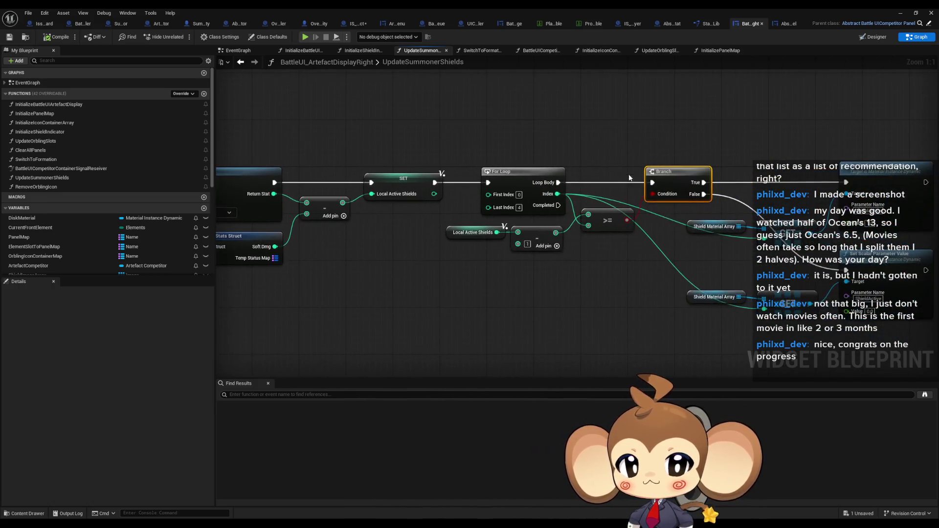
pyautogui.click(690, 230)
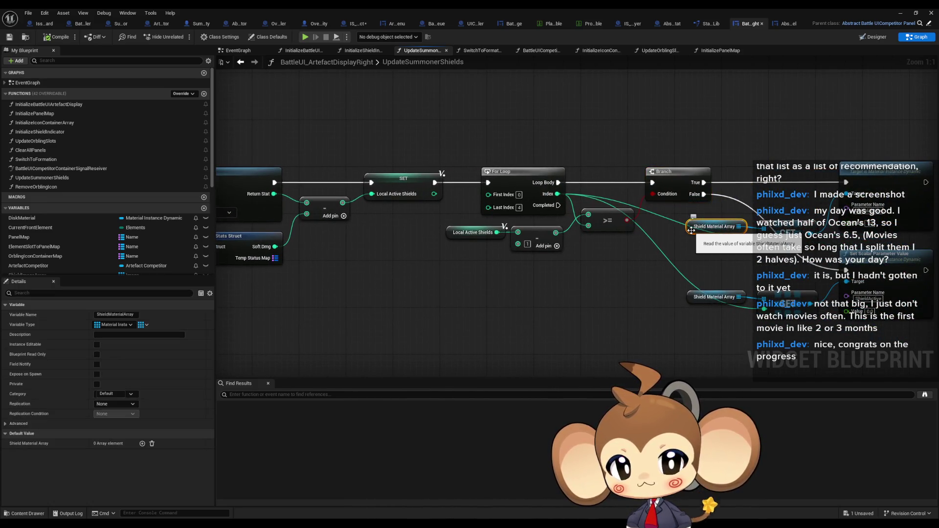
pyautogui.moveTo(691, 230); pyautogui.dragTo(615, 232)
pyautogui.rightClick(615, 232)
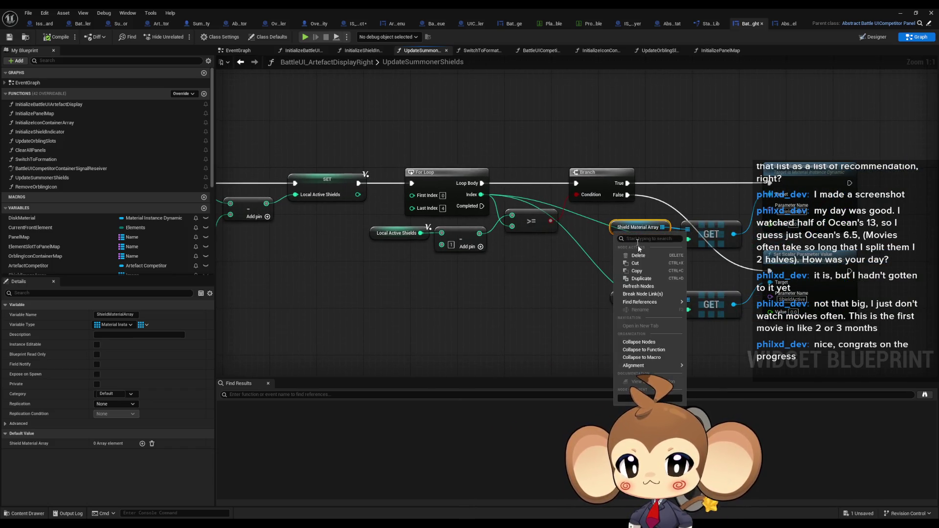
pyautogui.moveTo(642, 304)
pyautogui.click(710, 313)
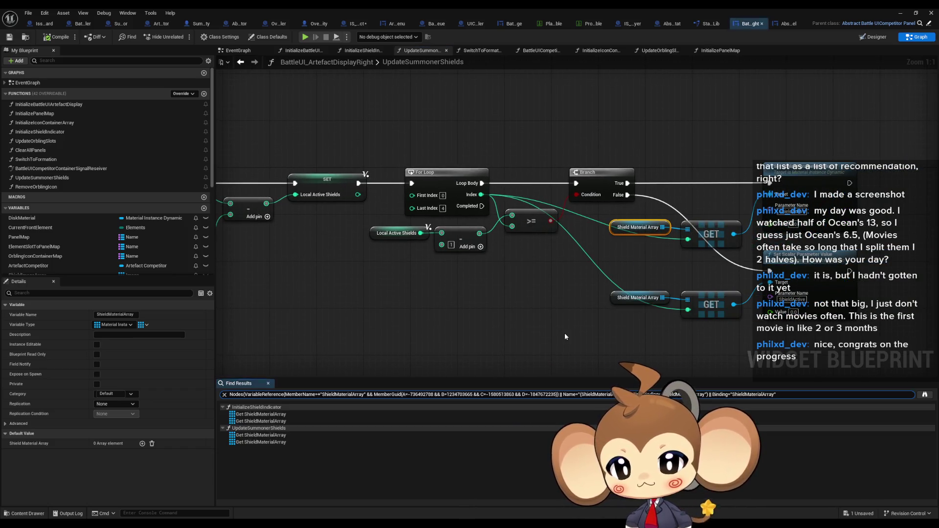
# Jump to InitializeShieldIndicator and inspect its Shield 1–5, ShieldImageArray, For Loop and material nodes.
pyautogui.doubleClick(259, 416)
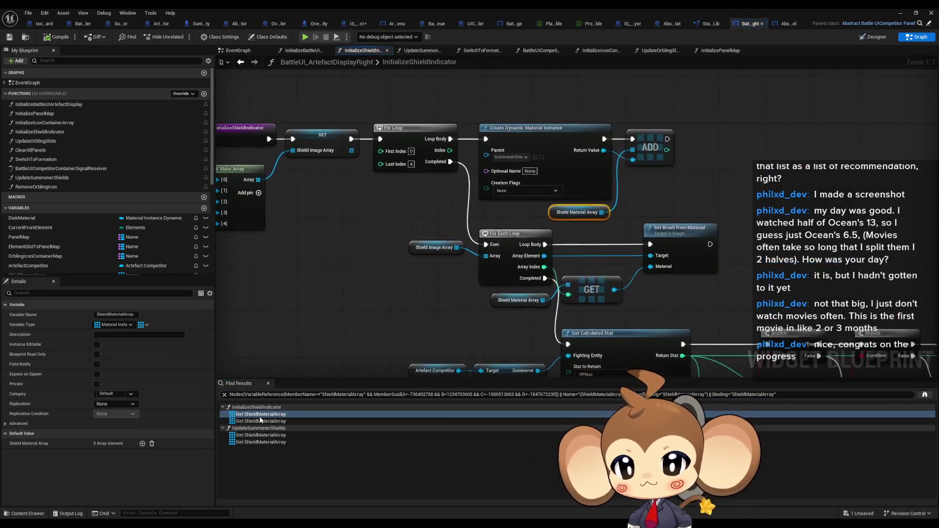
pyautogui.moveTo(472, 244)
pyautogui.mouseDown()
pyautogui.moveTo(528, 276)
pyautogui.moveTo(617, 289)
pyautogui.mouseUp()
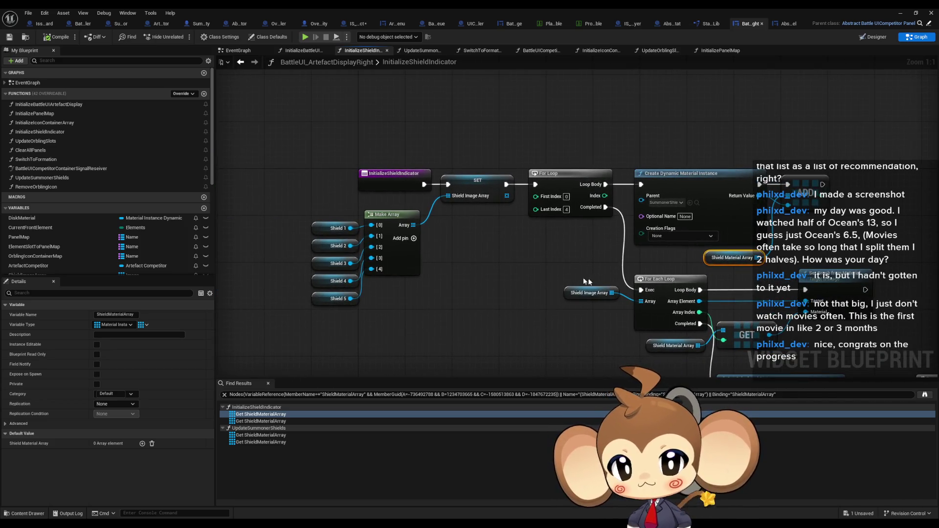
pyautogui.moveTo(311, 201); pyautogui.dragTo(327, 327)
pyautogui.click(469, 188)
pyautogui.moveTo(473, 217); pyautogui.dragTo(393, 203)
pyautogui.click(526, 189)
pyautogui.moveTo(527, 188); pyautogui.dragTo(439, 187)
pyautogui.click(465, 198)
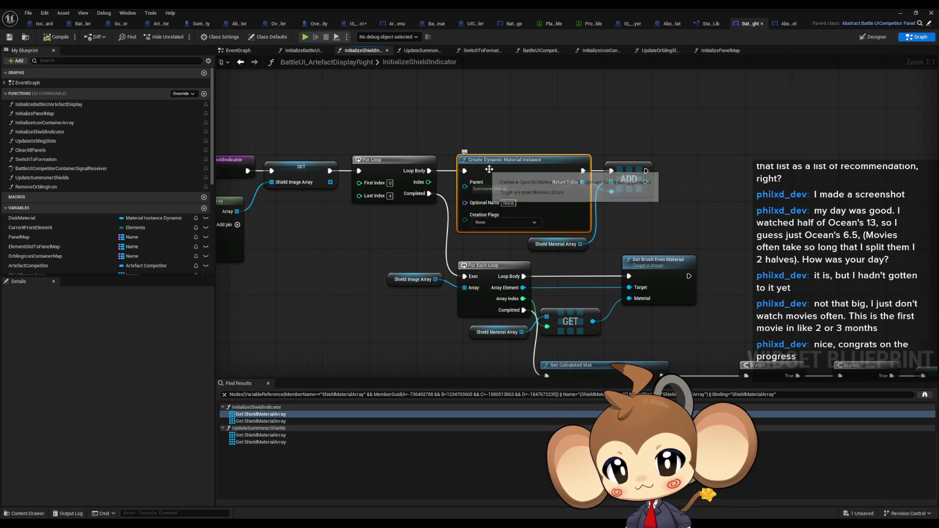
# Inspect the Set Brush from Material loop and the Get Calculated Stat node reading HPMax.
pyautogui.moveTo(515, 234); pyautogui.dragTo(472, 145)
pyautogui.click(366, 190)
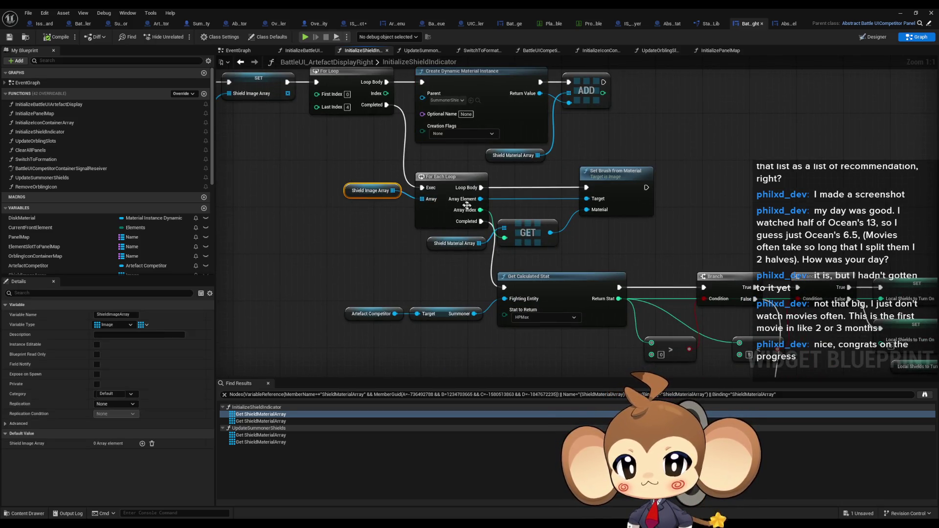
pyautogui.click(628, 185)
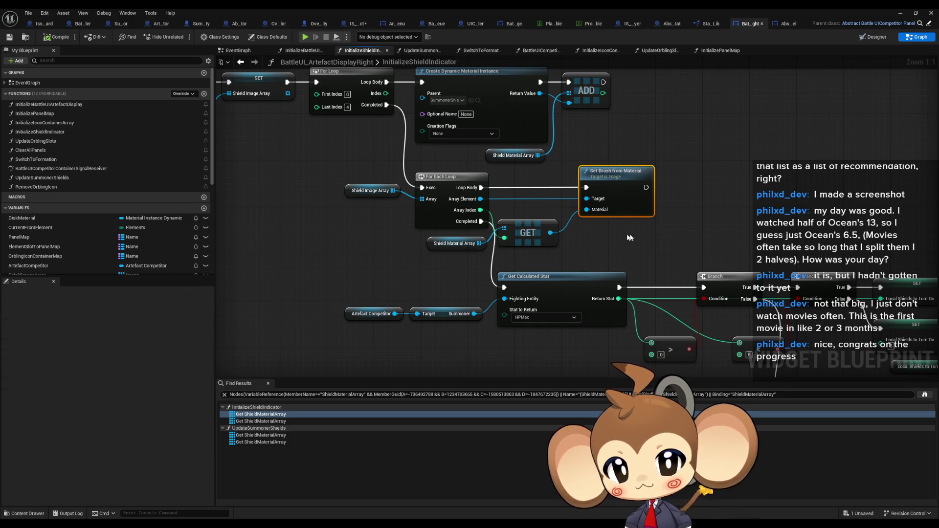
pyautogui.moveTo(630, 238); pyautogui.dragTo(582, 206)
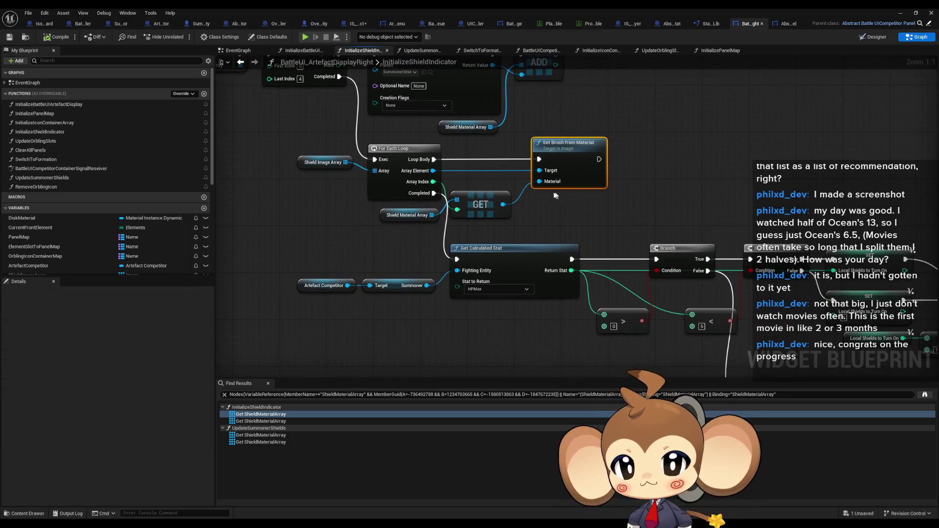
pyautogui.moveTo(295, 260); pyautogui.dragTo(434, 321)
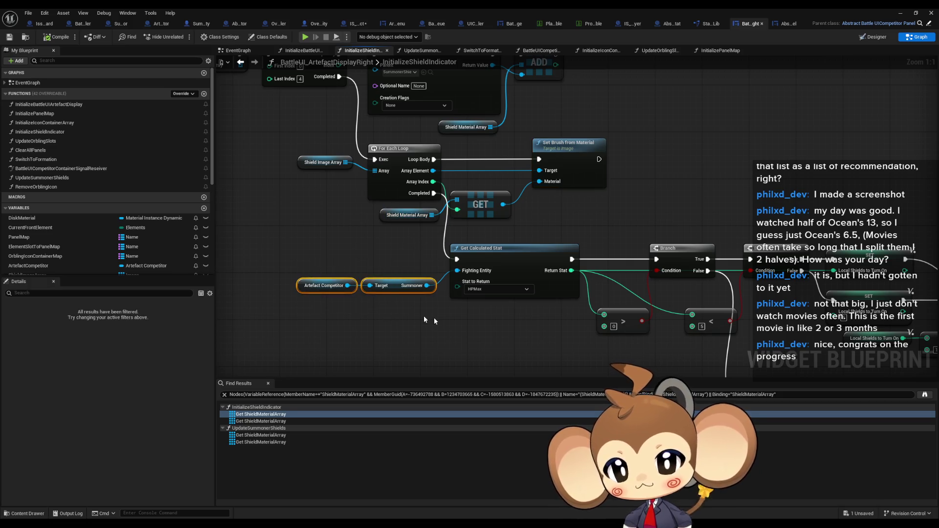
pyautogui.click(555, 282)
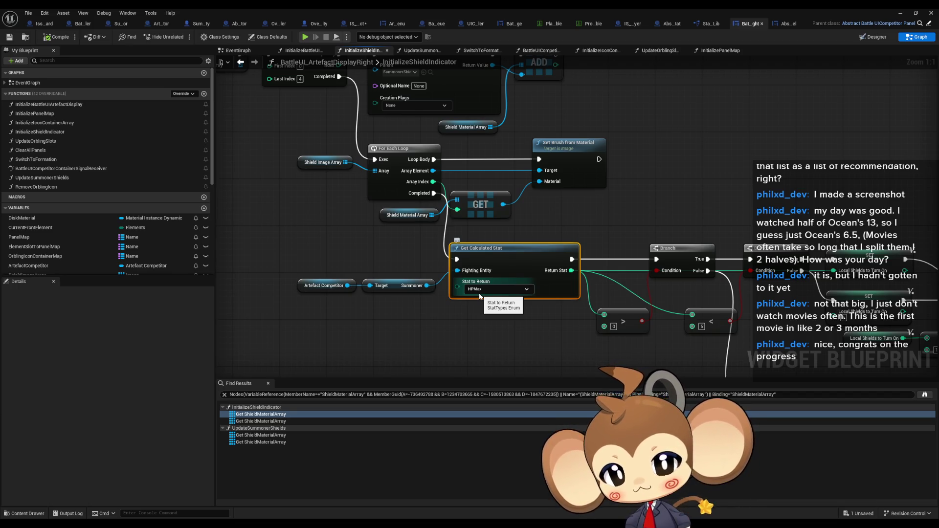
# Pan to the shield-count branches with Set Visibility and Update Summoner Shields calls.
pyautogui.moveTo(533, 309)
pyautogui.mouseDown()
pyautogui.moveTo(443, 246)
pyautogui.moveTo(356, 243)
pyautogui.moveTo(305, 226)
pyautogui.mouseUp()
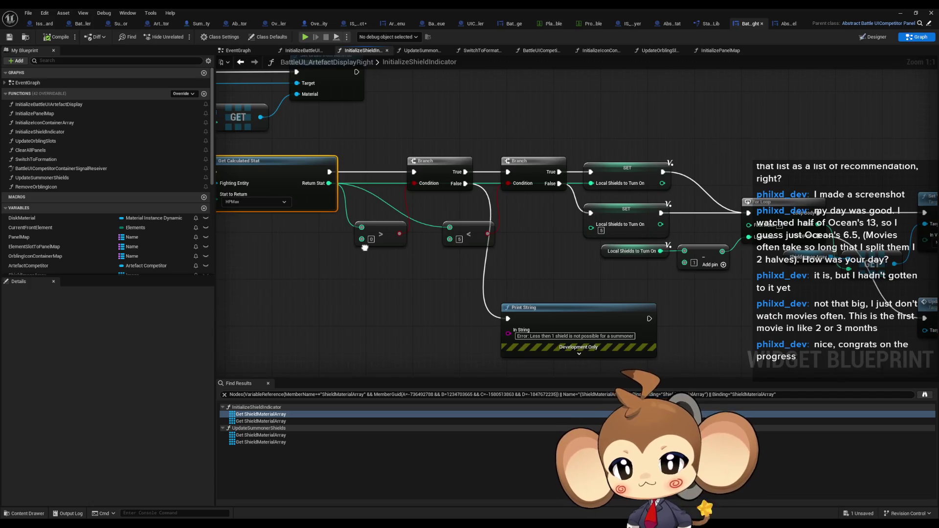
pyautogui.moveTo(364, 248)
pyautogui.mouseDown()
pyautogui.moveTo(136, 234)
pyautogui.moveTo(94, 213)
pyautogui.moveTo(324, 234)
pyautogui.mouseUp()
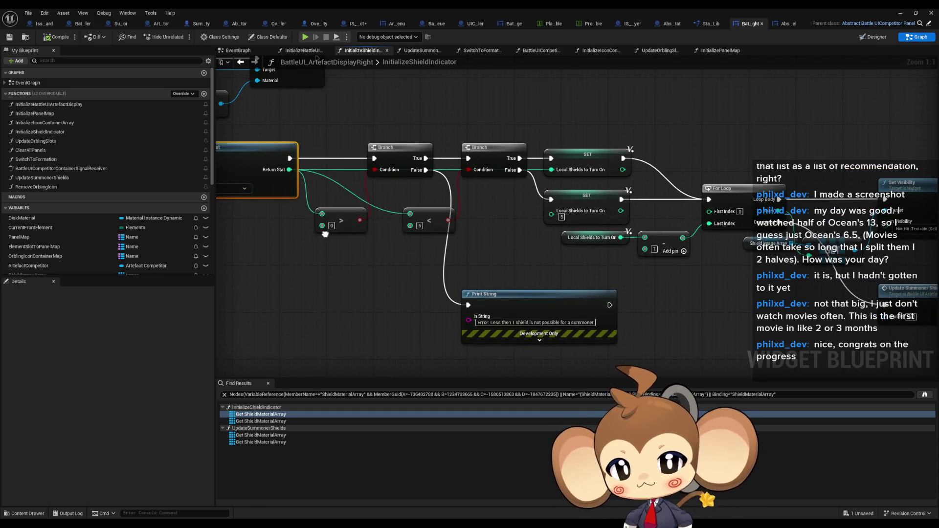
pyautogui.moveTo(345, 376)
pyautogui.mouseDown()
pyautogui.moveTo(281, 368)
pyautogui.moveTo(571, 282)
pyautogui.mouseUp()
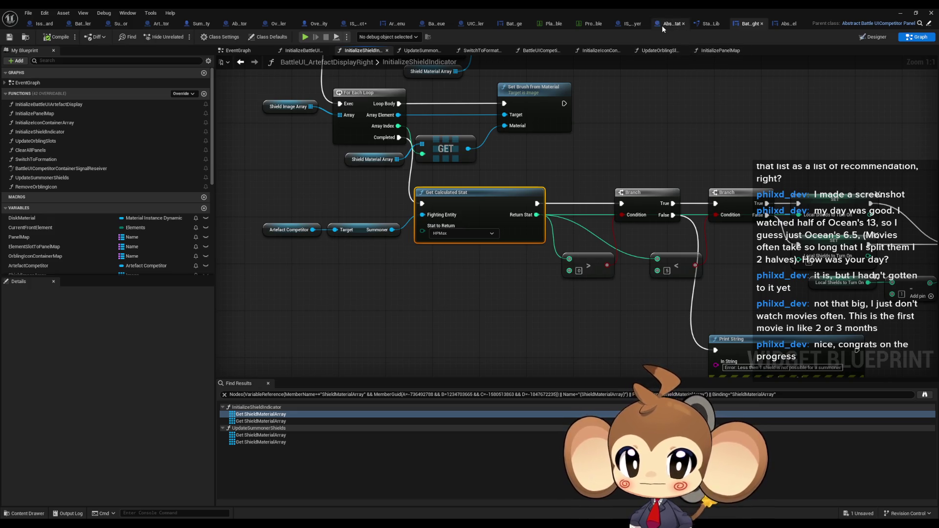
# Restore the level editor and browse to Blueprints/Stats/PresetStats/Dev_Player Presets.
pyautogui.doubleClick(642, 10)
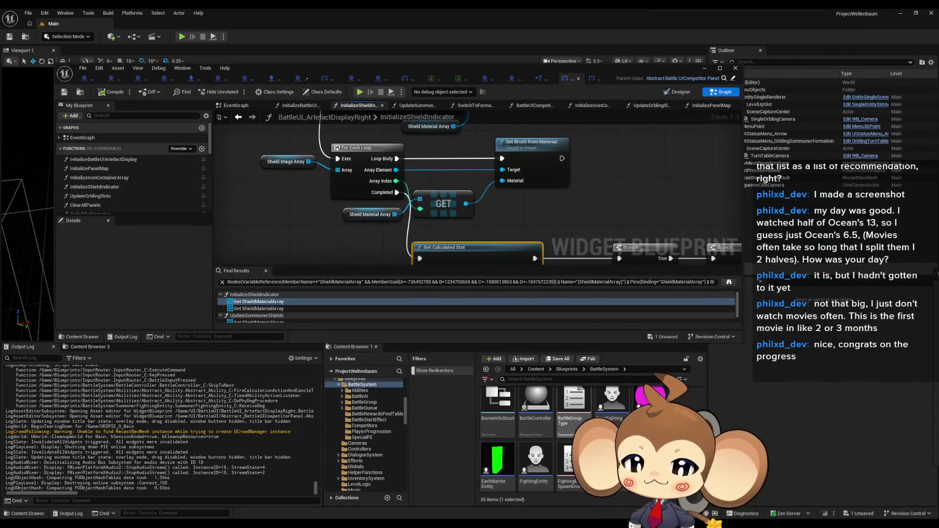
pyautogui.scroll(3, 587, 440)
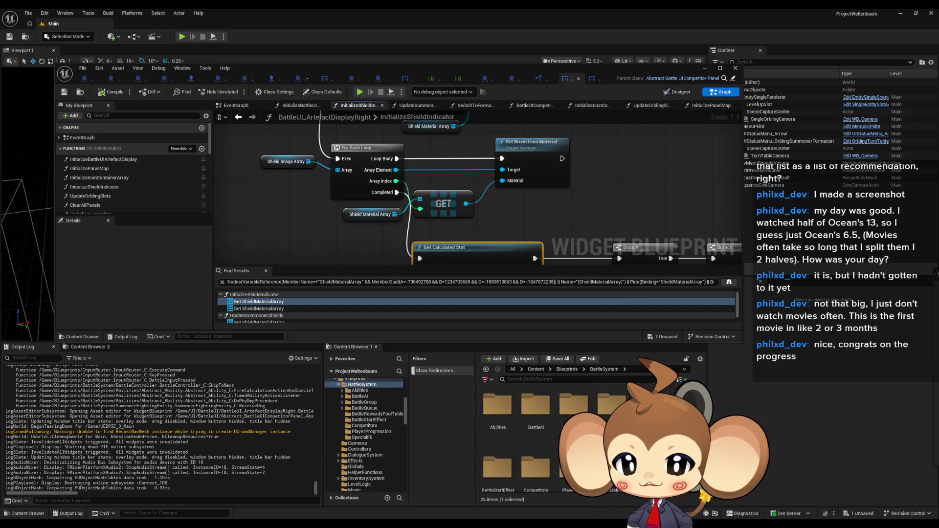
pyautogui.click(567, 369)
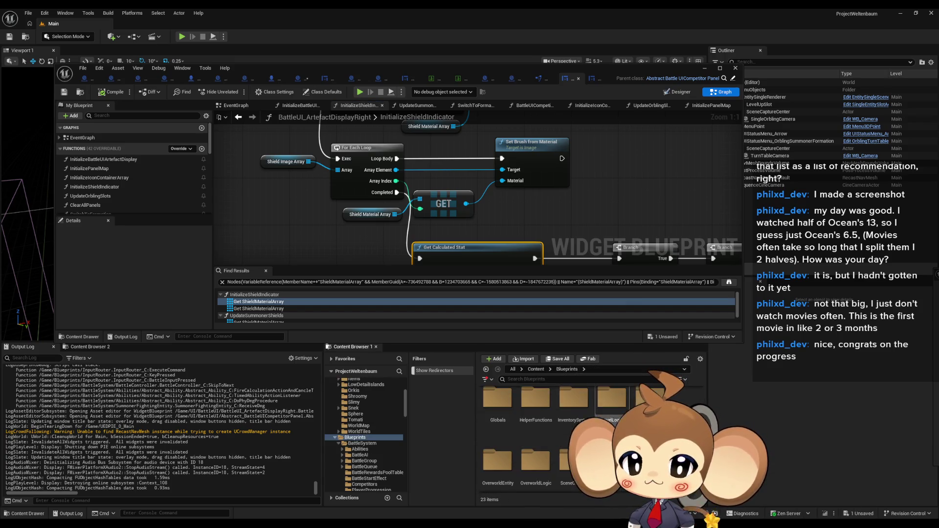
pyautogui.doubleClick(604, 413)
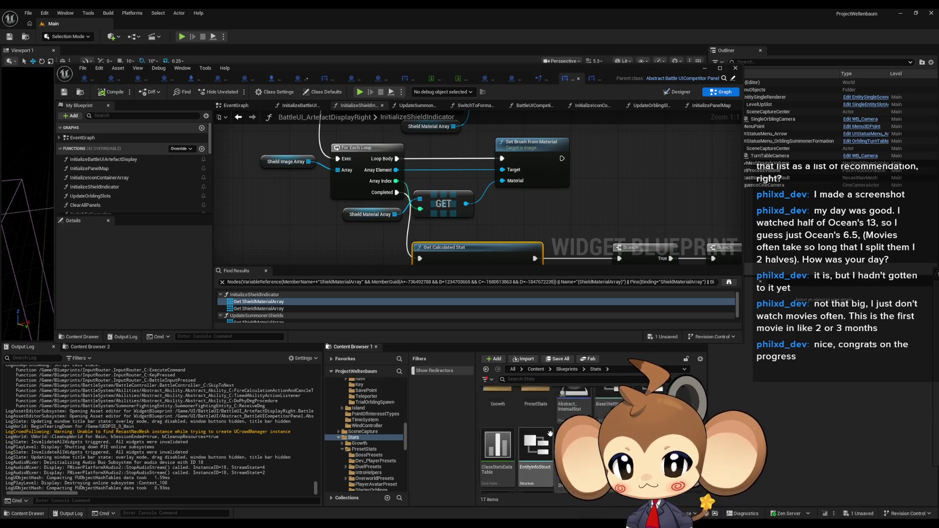
pyautogui.doubleClick(543, 415)
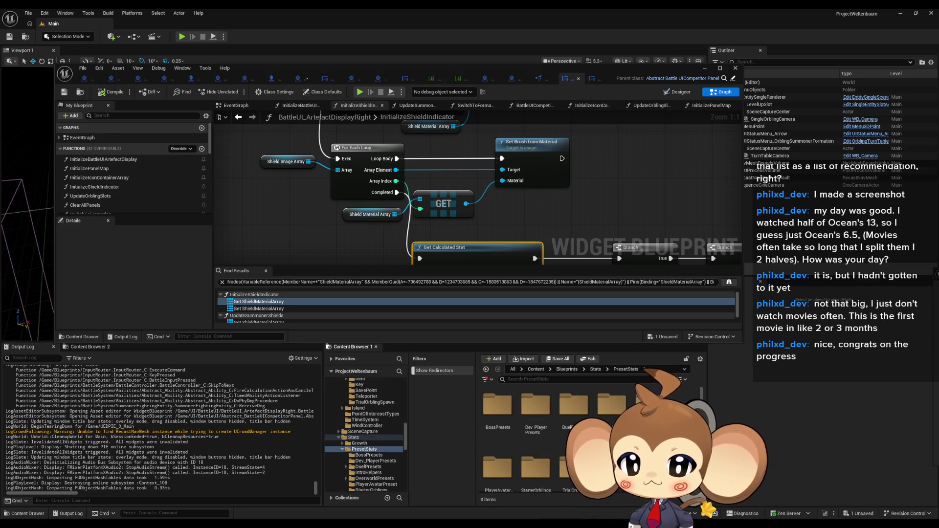
pyautogui.click(535, 411)
pyautogui.scroll(-1, 587, 430)
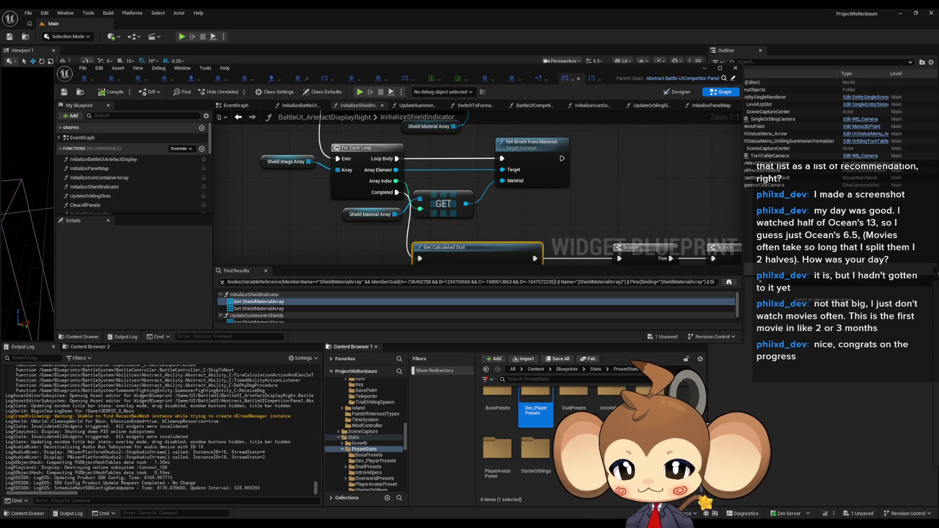
# Locate PlayerProgressionDataTable in the content browser and open its Reference Viewer.
pyautogui.click(434, 82)
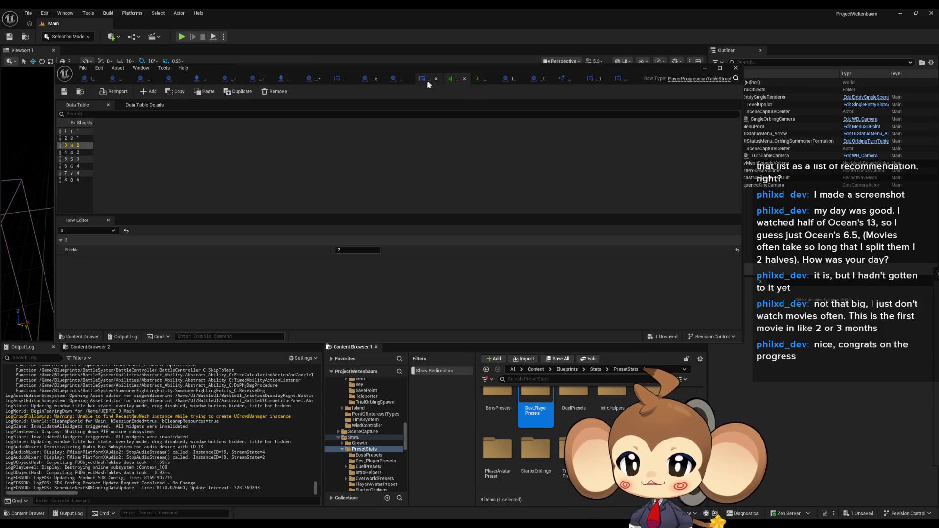
pyautogui.rightClick(456, 81)
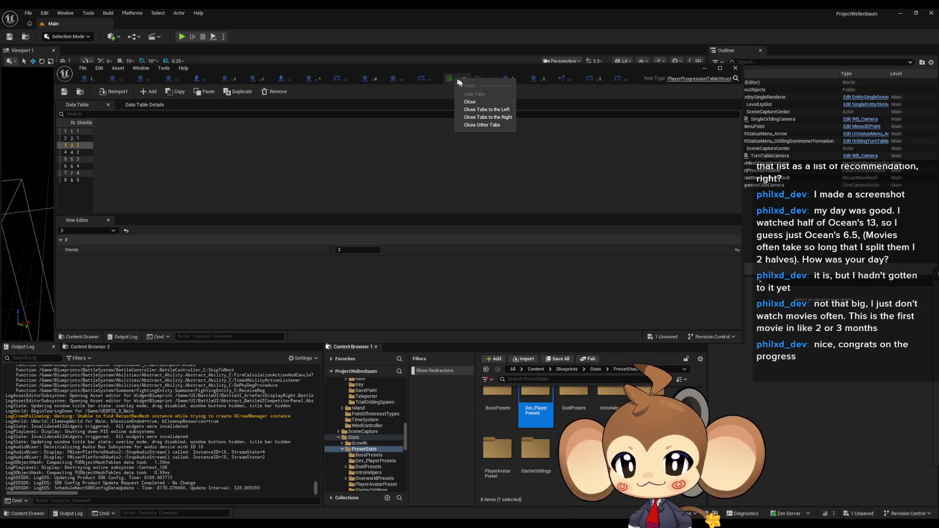
pyautogui.click(118, 70)
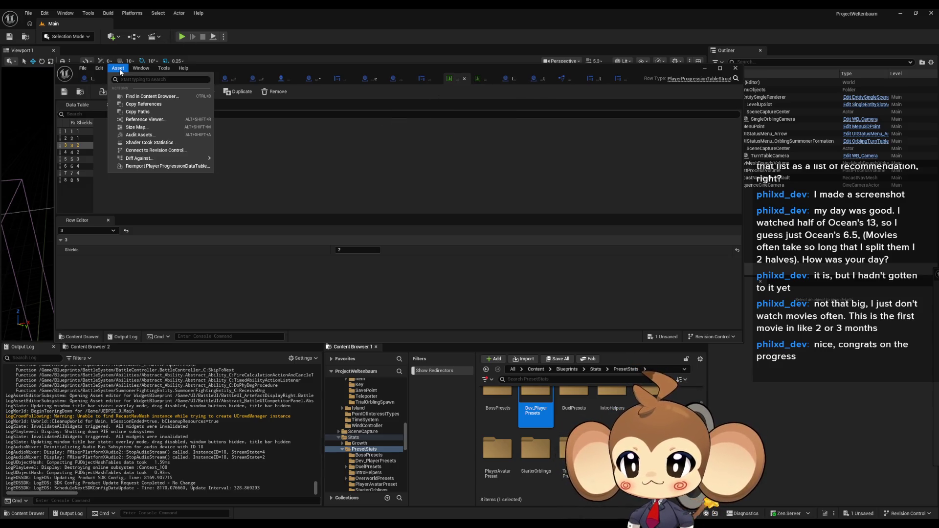
pyautogui.click(131, 97)
pyautogui.rightClick(498, 416)
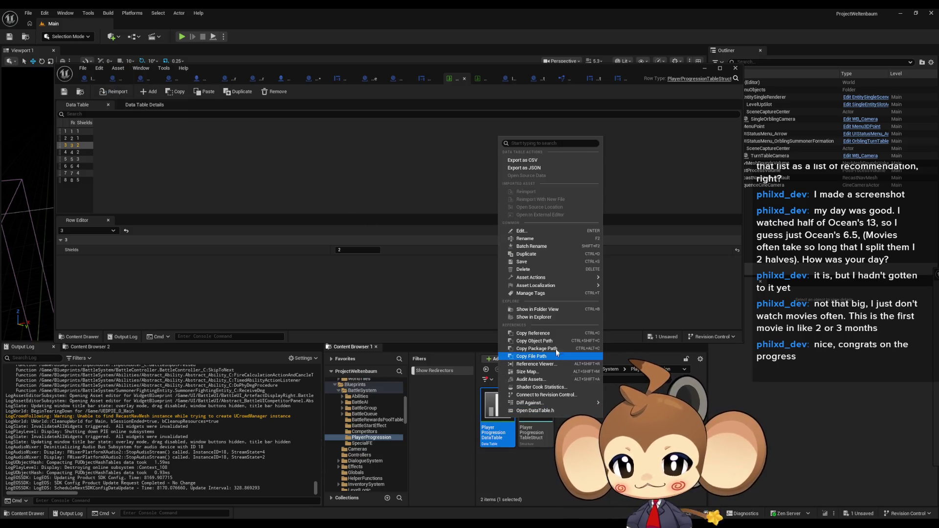
pyautogui.click(551, 364)
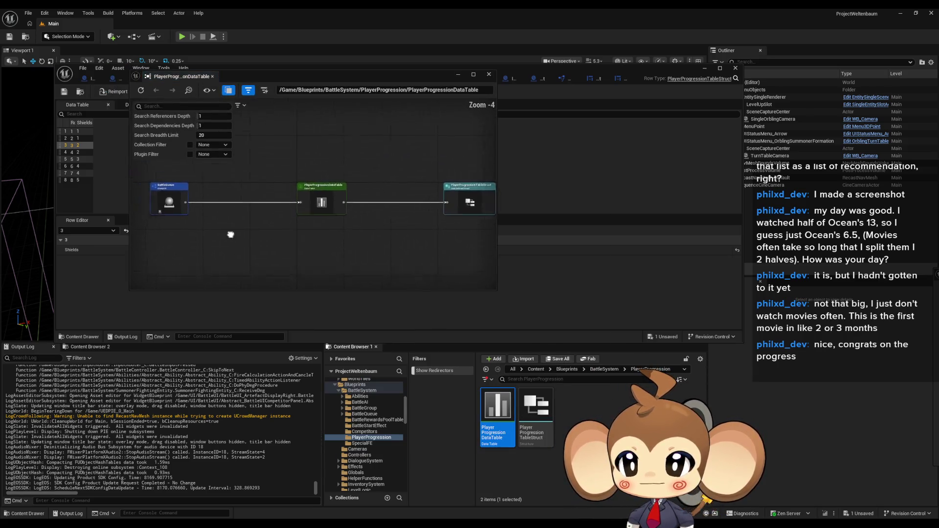
# Browse to the BattleQueue referencer, open it and maximize its editor.
pyautogui.click(265, 185)
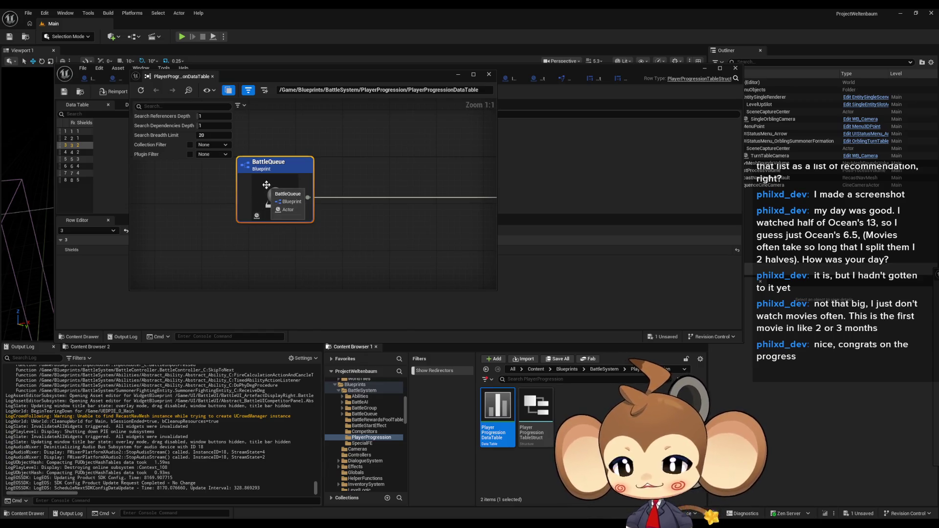
pyautogui.rightClick(279, 191)
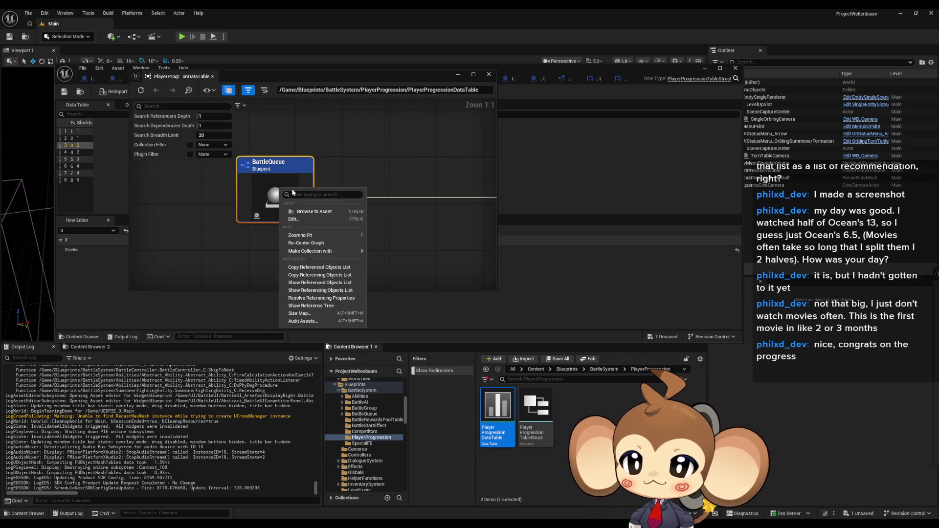
pyautogui.click(311, 211)
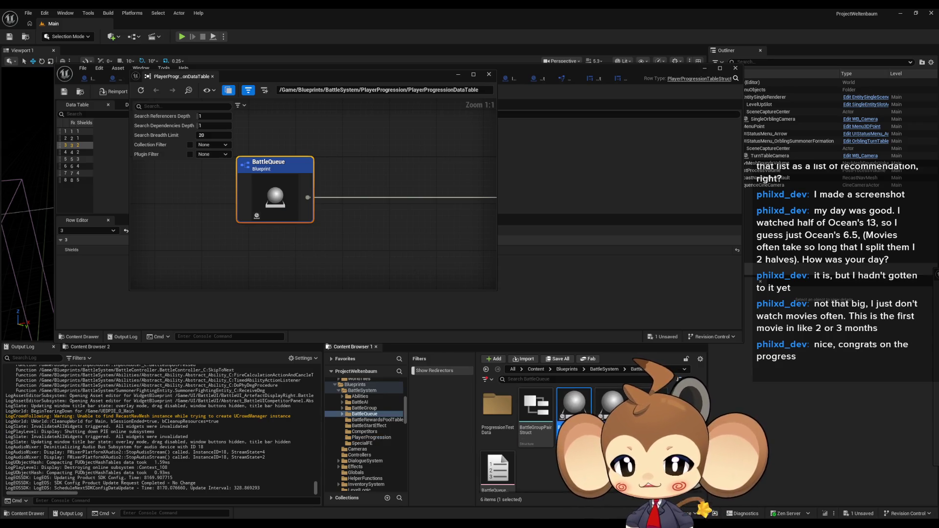
pyautogui.doubleClick(583, 413)
pyautogui.doubleClick(267, 74)
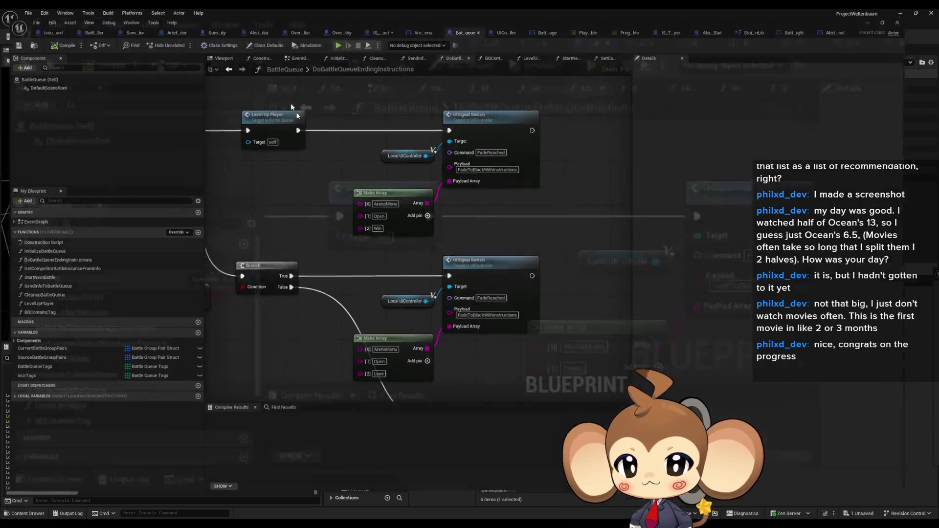
# Search BattleQueue for 'prog' and jump to the Data Table use in LevelUpPlayer.
pyautogui.click(282, 417)
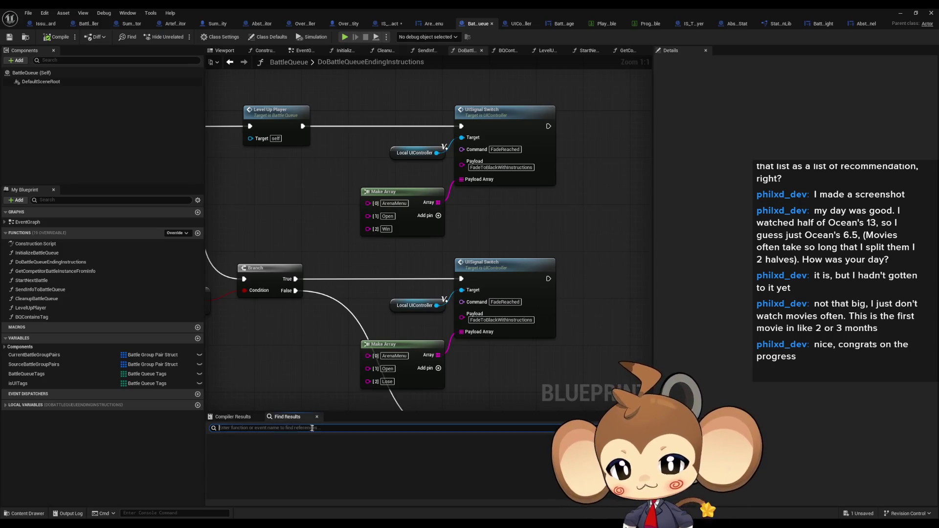
pyautogui.write('prog')
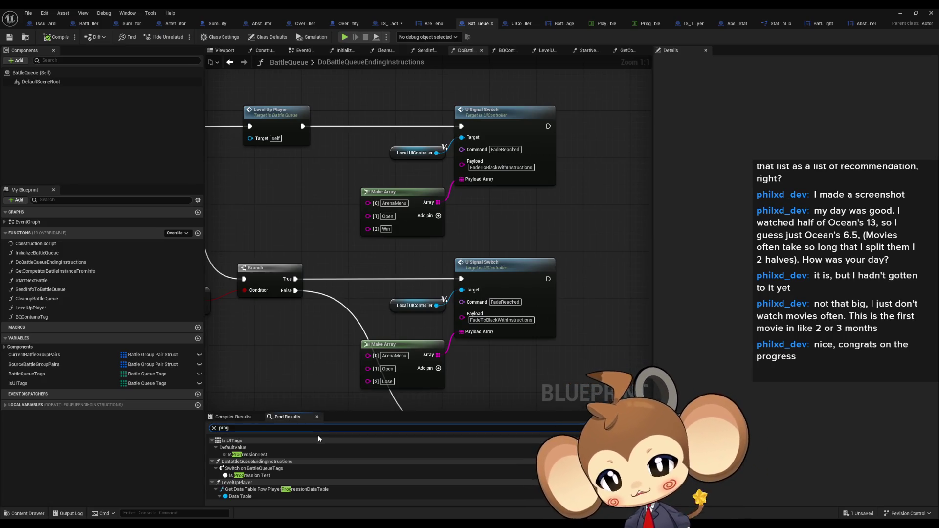
pyautogui.scroll(-3, 287, 459)
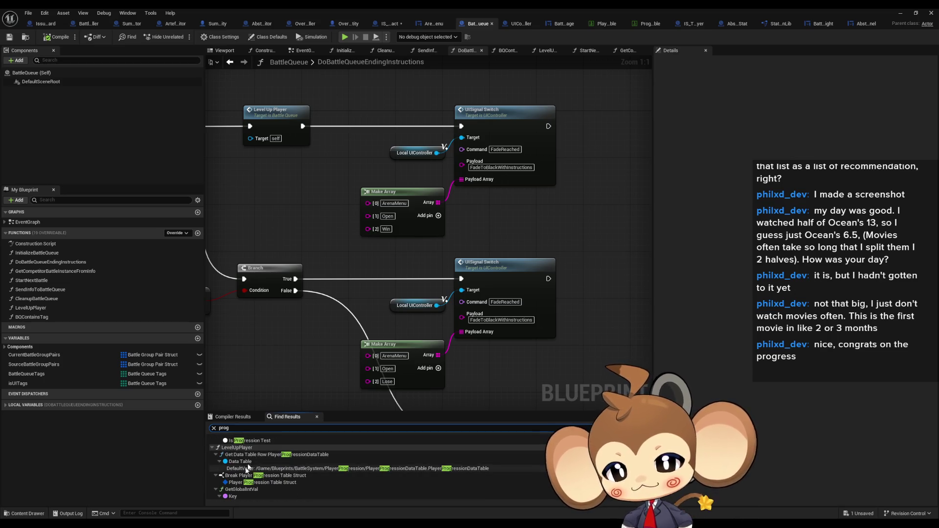
pyautogui.click(301, 461)
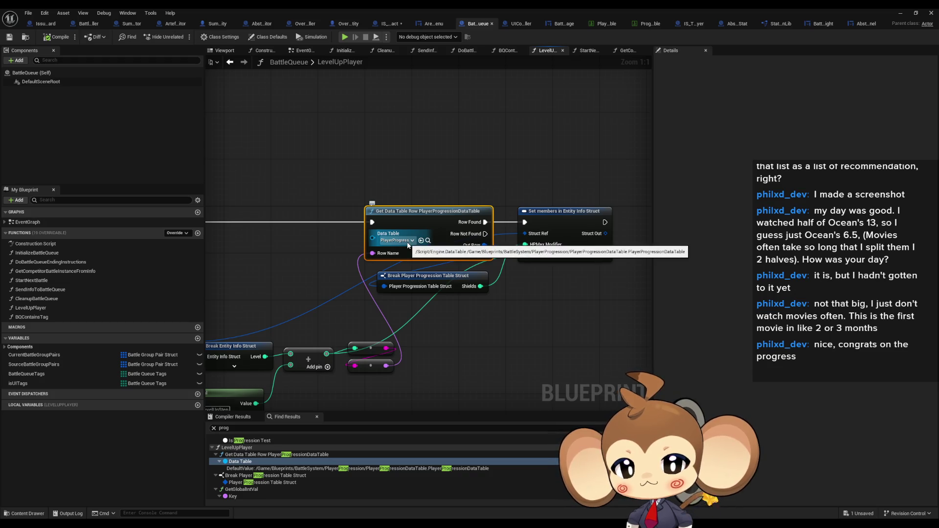
# Inspect the Set members in Entity Info Struct node, then show IS_ThePlayerArtefact's defaults.
pyautogui.moveTo(544, 179); pyautogui.dragTo(615, 295)
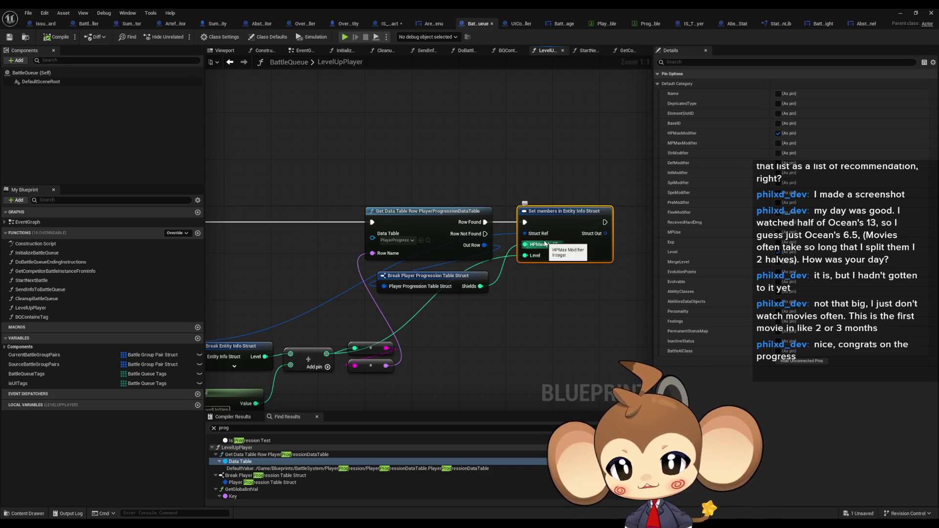
pyautogui.click(544, 343)
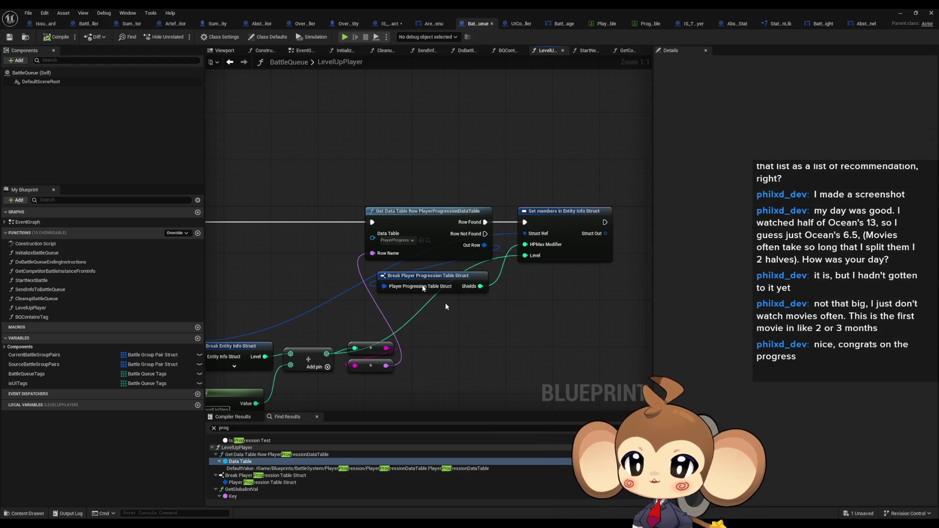
pyautogui.click(386, 25)
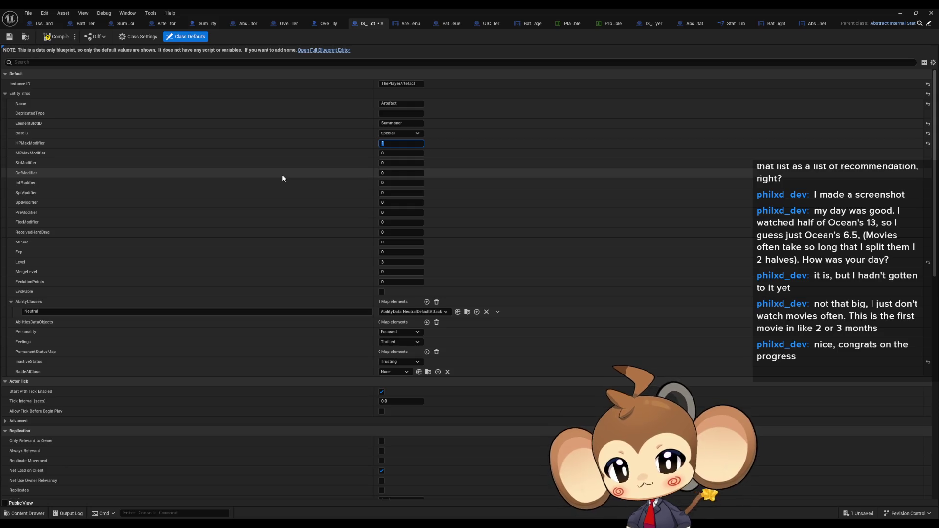
# Minimize the Blueprint editor, close the data table Reference Viewer and start Play in the editor.
pyautogui.click(904, 13)
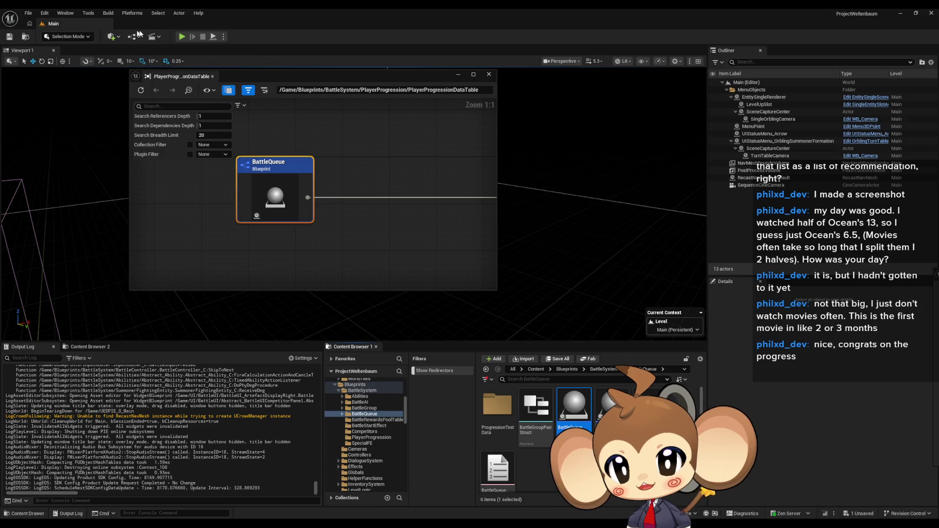
pyautogui.click(490, 75)
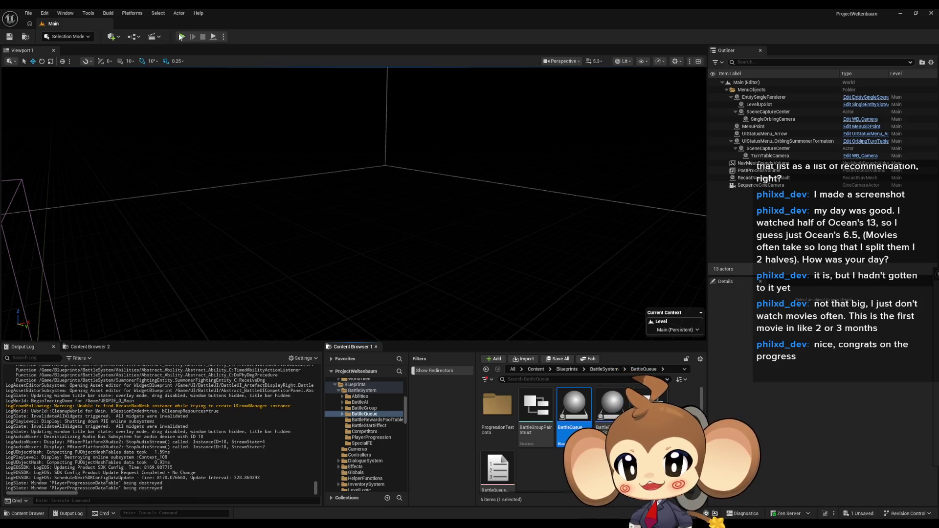
pyautogui.click(181, 38)
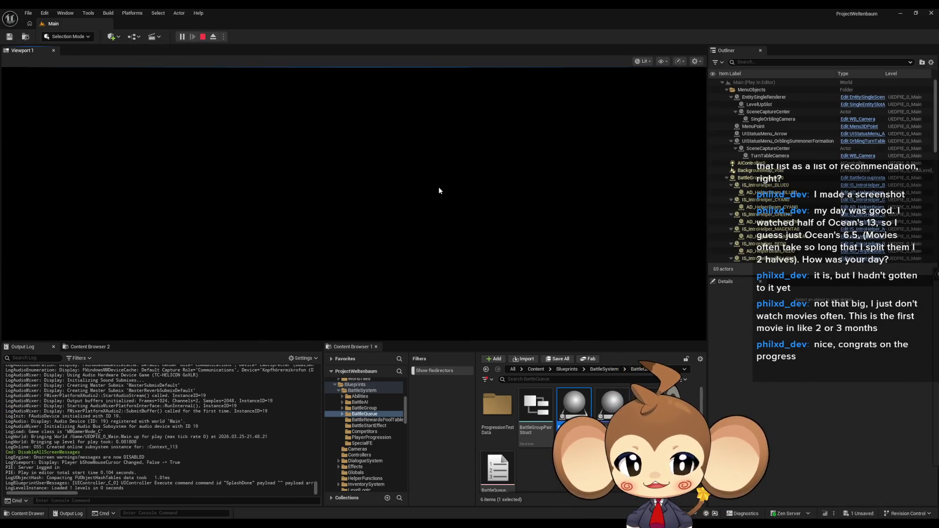
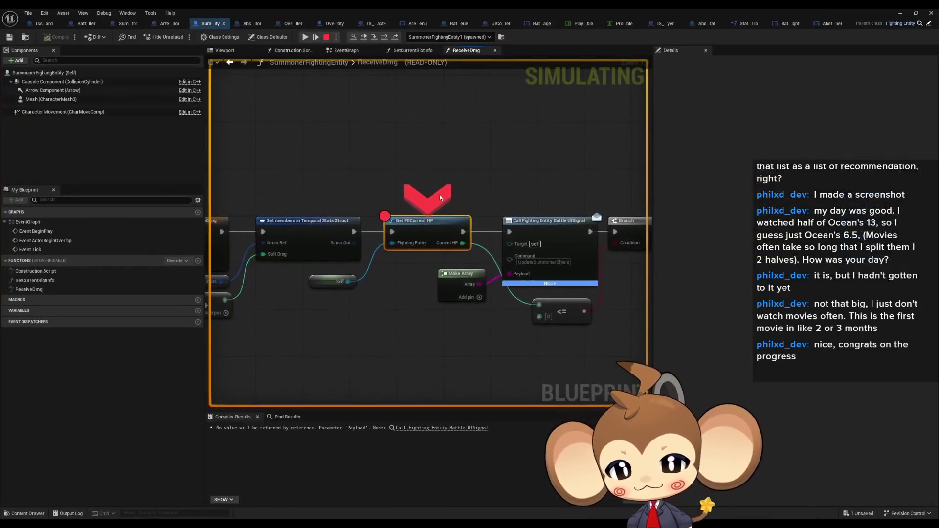
# Disable the breakpoint on the Get FECurrent HP node.
pyautogui.rightClick(434, 232)
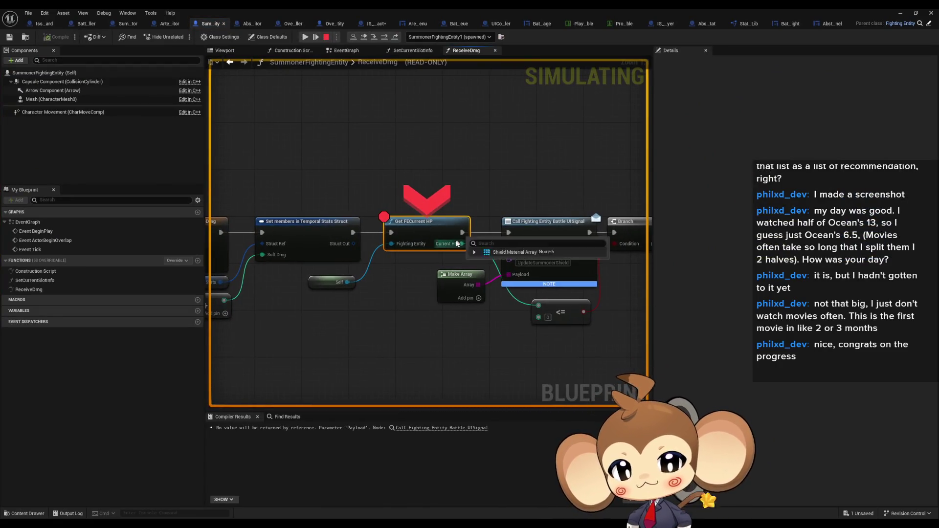
pyautogui.click(448, 311)
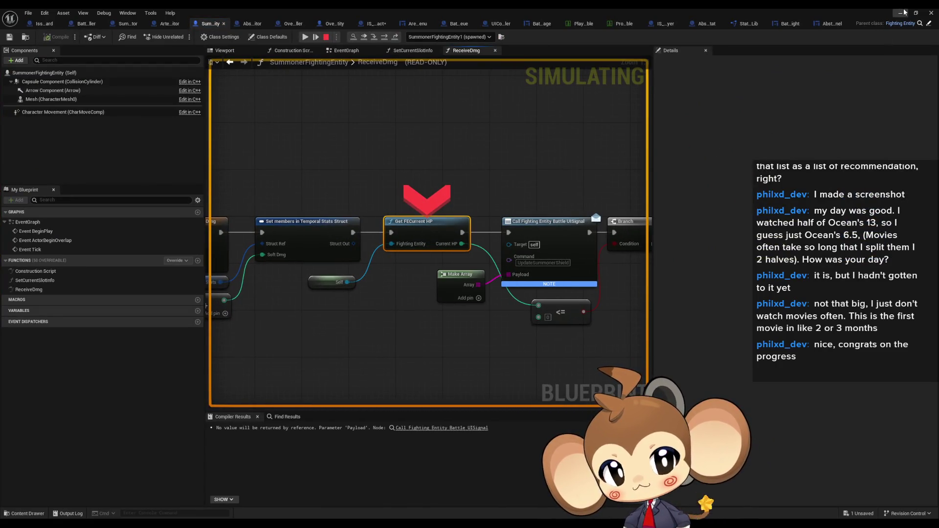
pyautogui.click(902, 13)
# Resume, then stop the play session and return to IssueBoard's event graph.
pyautogui.click(181, 37)
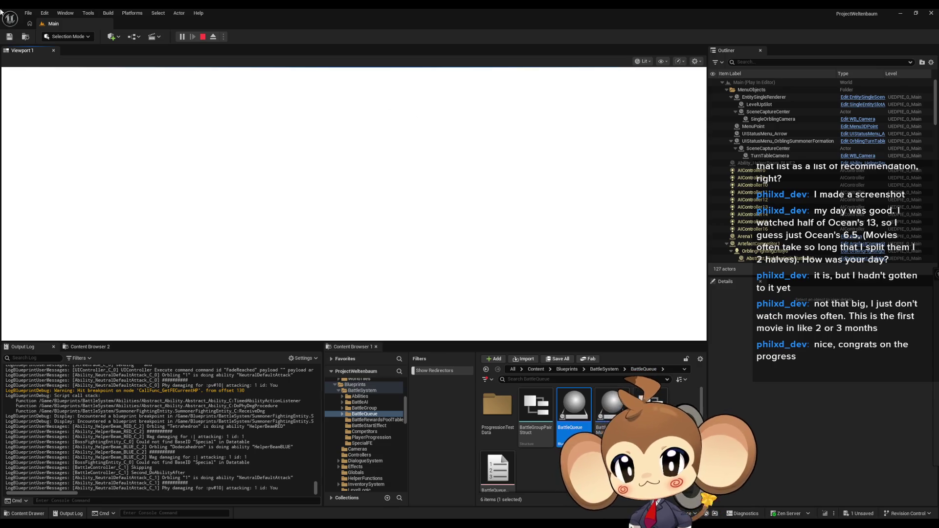
pyautogui.click(203, 36)
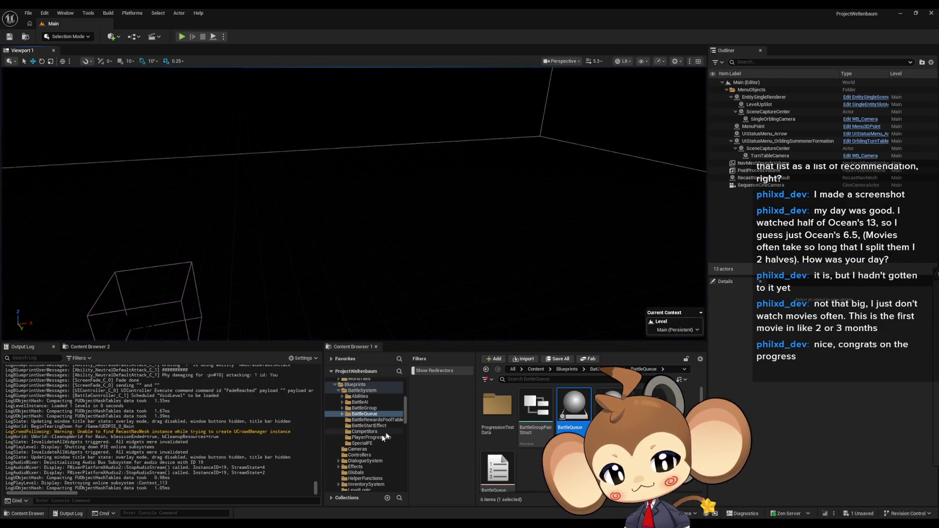
pyautogui.click(413, 489)
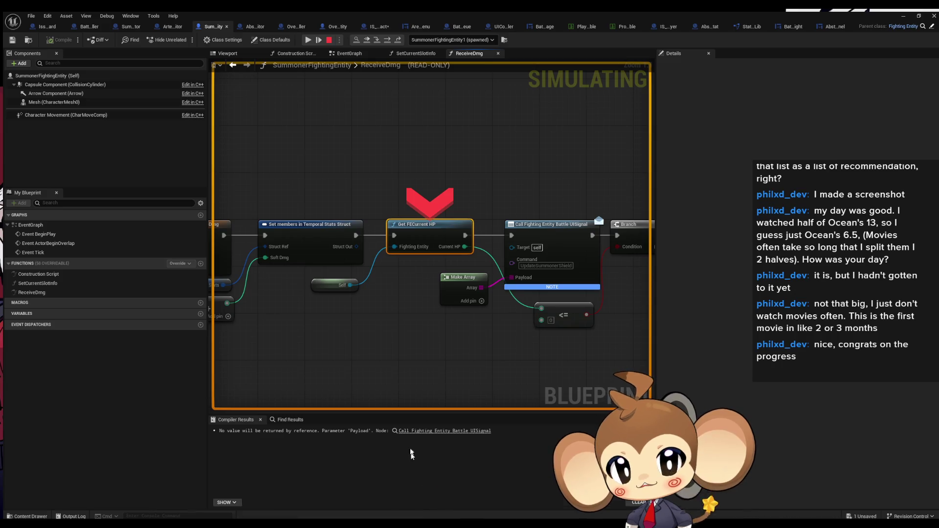
pyautogui.click(42, 24)
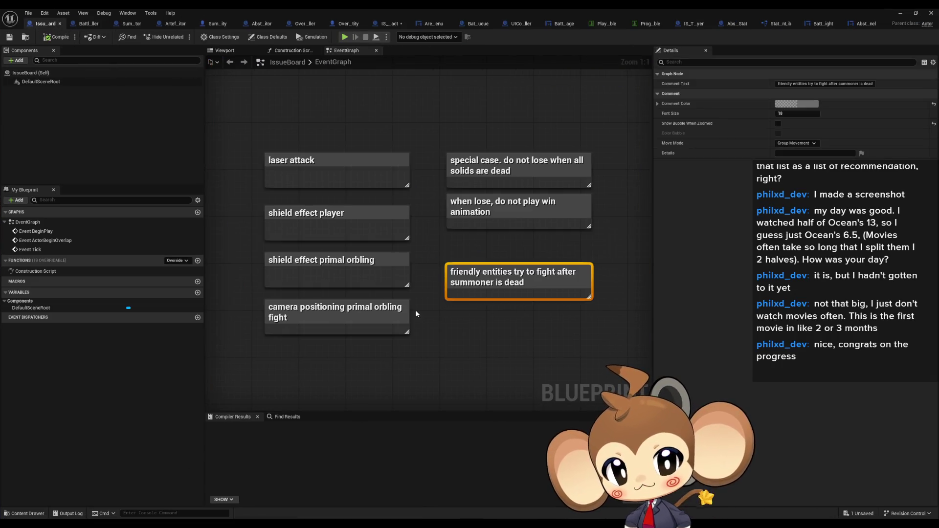
# Delete the special-case note and the 'battle arena needs hole' note.
pyautogui.moveTo(459, 124); pyautogui.dragTo(544, 166)
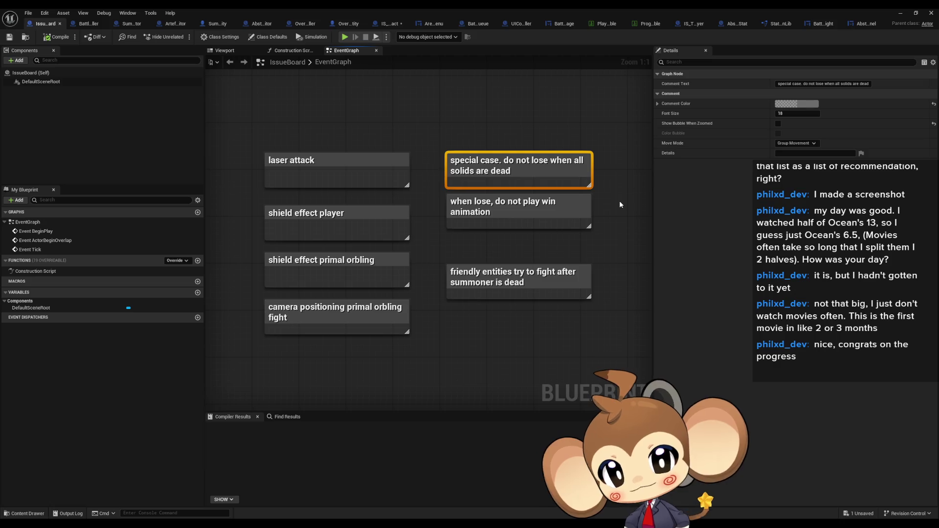
pyautogui.press('Delete')
pyautogui.moveTo(582, 141); pyautogui.dragTo(316, 179)
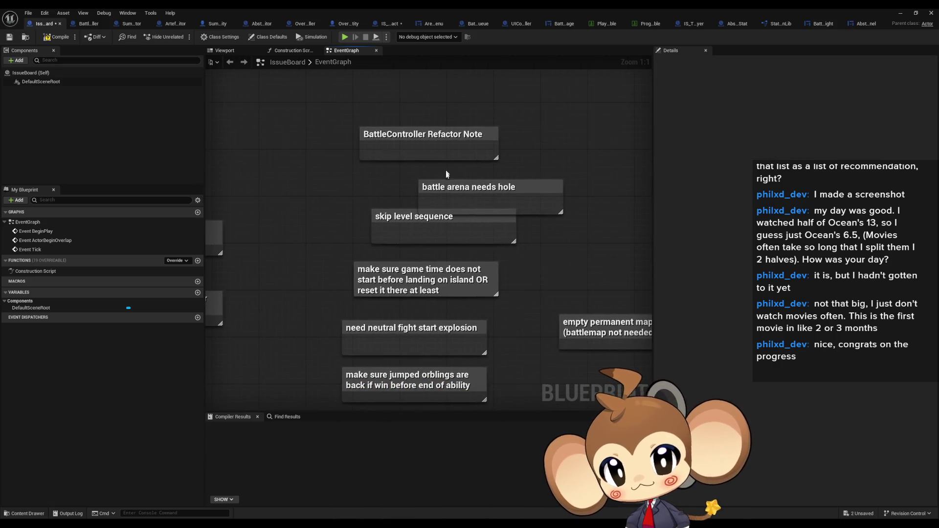
pyautogui.moveTo(445, 189); pyautogui.dragTo(386, 176)
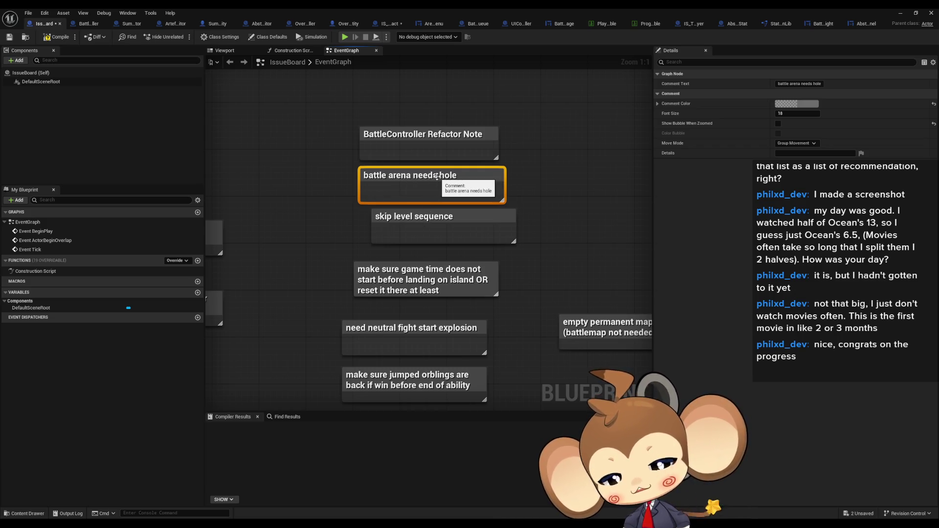
pyautogui.press('Delete')
# Stack the skip level sequence, game time, neutral fight explosion and jumped orblings notes under the refactor note.
pyautogui.moveTo(453, 219); pyautogui.dragTo(442, 177)
pyautogui.moveTo(409, 278); pyautogui.dragTo(419, 184)
pyautogui.moveTo(391, 282); pyautogui.dragTo(411, 219)
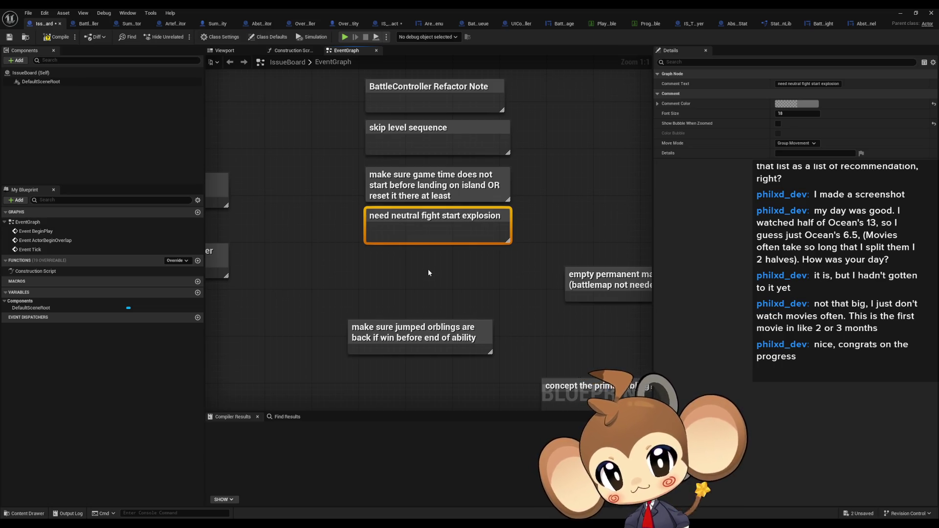
pyautogui.moveTo(386, 338); pyautogui.dragTo(405, 268)
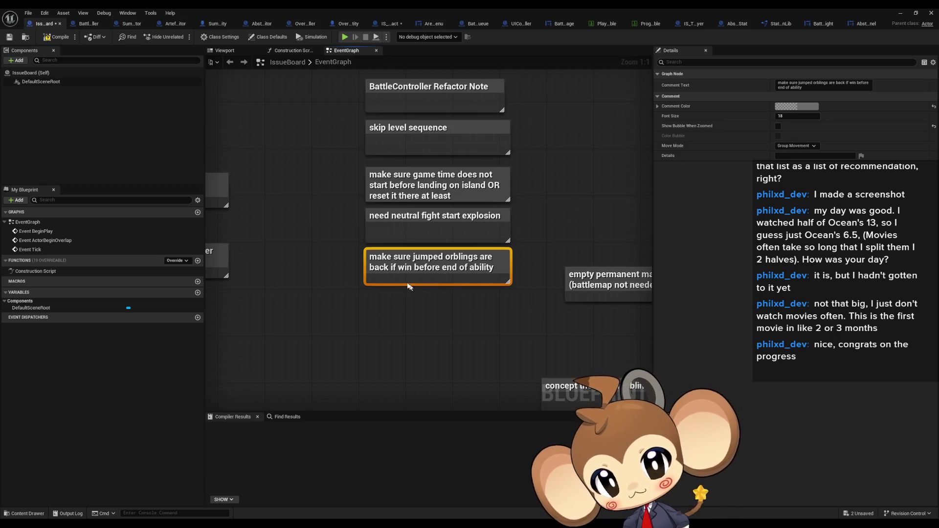
pyautogui.click(475, 342)
pyautogui.scroll(-3, 474, 342)
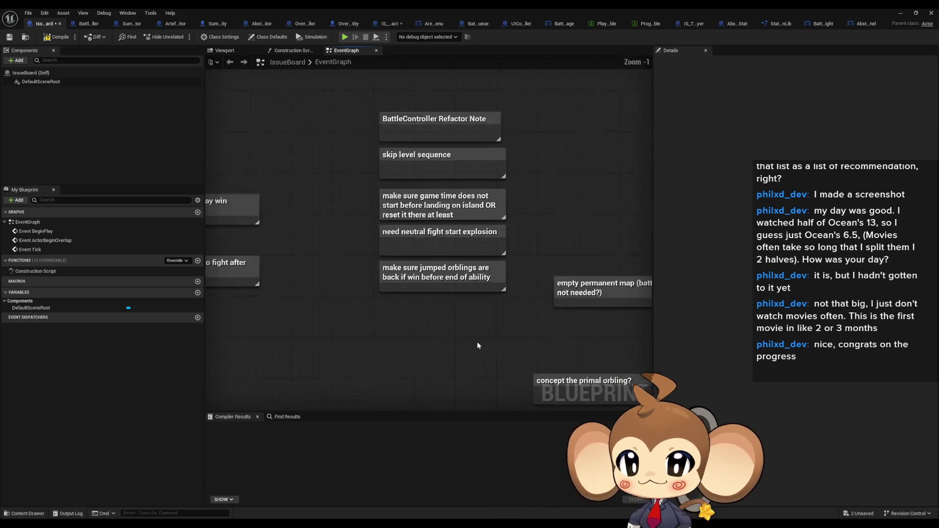
# Move the jumped orblings note lower, apart from the stack.
pyautogui.click(254, 335)
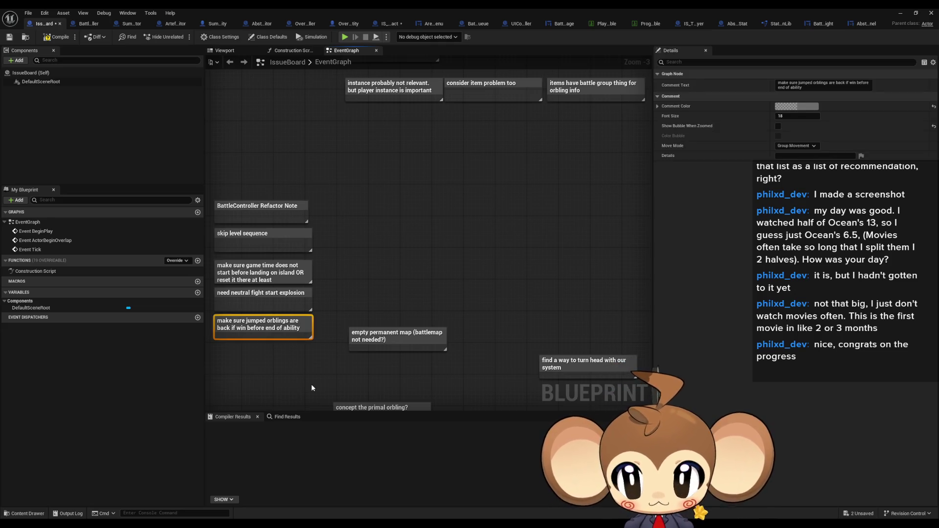
pyautogui.moveTo(311, 387); pyautogui.dragTo(382, 353)
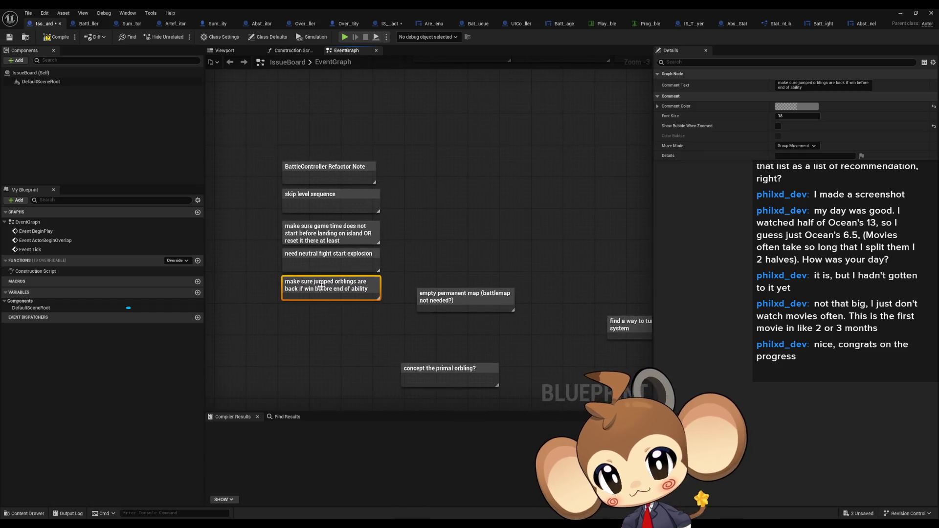
pyautogui.moveTo(321, 286); pyautogui.dragTo(318, 310)
pyautogui.click(370, 281)
pyautogui.moveTo(371, 280); pyautogui.dragTo(334, 247)
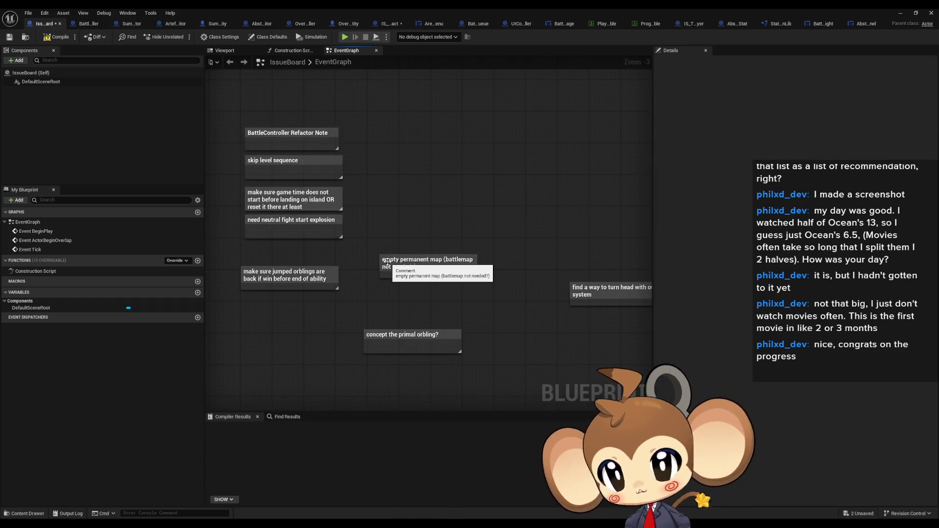
# Delete the 'concept the primal orbling?' note.
pyautogui.click(413, 265)
pyautogui.click(411, 343)
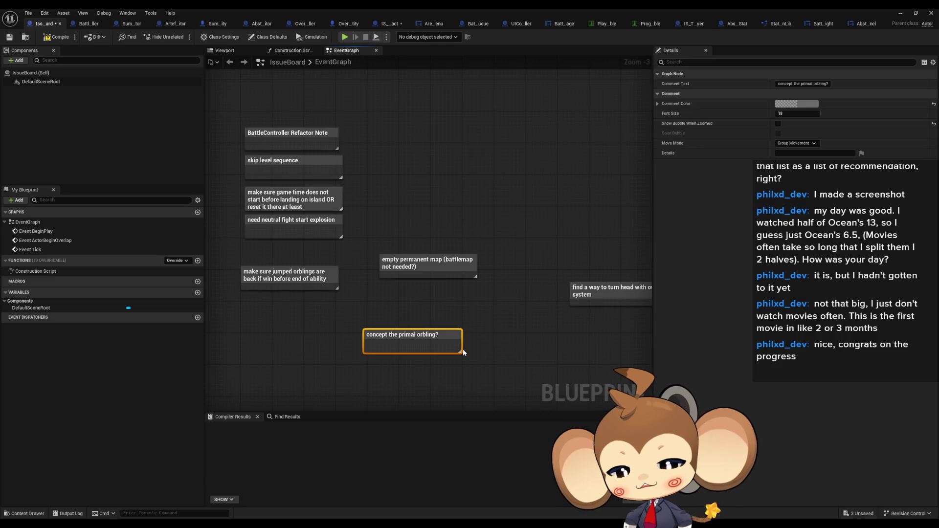
pyautogui.press('Delete')
pyautogui.click(428, 267)
# Review the turn-head, dialogue skip, Autosave, battle scene, connect-root and dialogue-panel notes.
pyautogui.moveTo(496, 317); pyautogui.dragTo(459, 281)
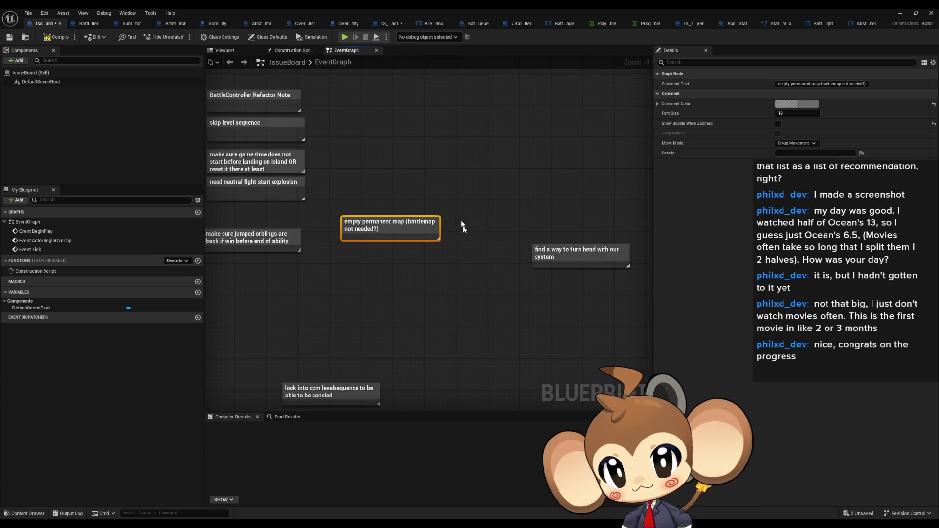
pyautogui.moveTo(403, 202); pyautogui.dragTo(275, 186)
pyautogui.click(433, 252)
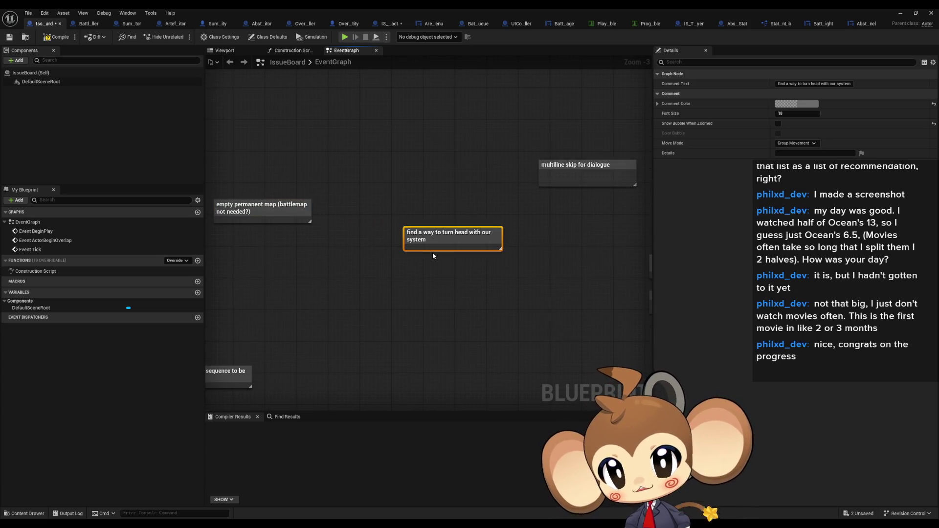
pyautogui.moveTo(443, 251); pyautogui.dragTo(263, 309)
pyautogui.click(440, 245)
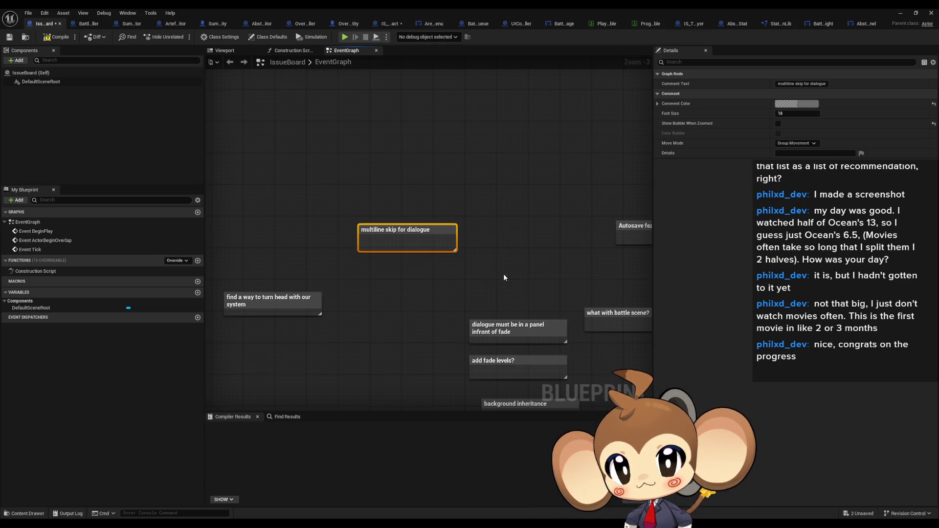
pyautogui.moveTo(503, 273); pyautogui.dragTo(315, 276)
pyautogui.moveTo(380, 210); pyautogui.dragTo(465, 284)
pyautogui.moveTo(448, 229)
pyautogui.mouseDown()
pyautogui.moveTo(381, 205)
pyautogui.moveTo(335, 219)
pyautogui.moveTo(357, 226)
pyautogui.moveTo(392, 204)
pyautogui.mouseUp()
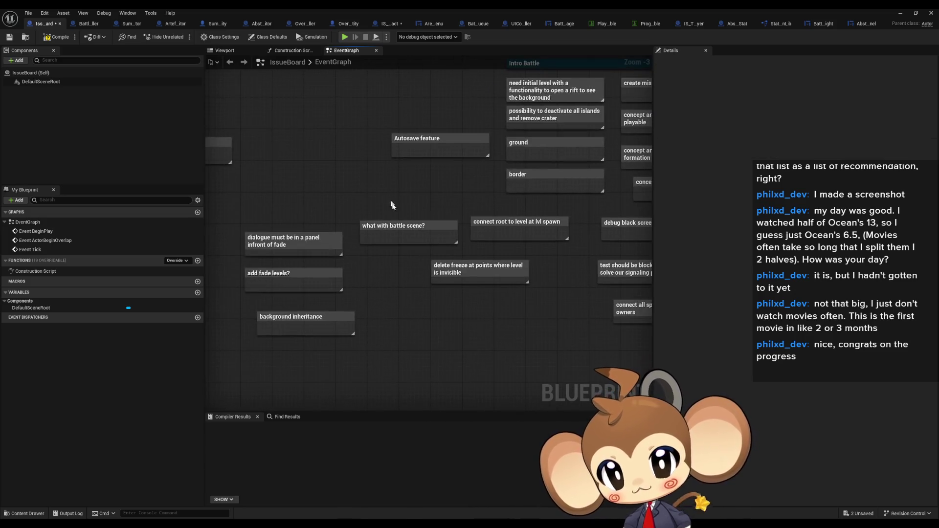
pyautogui.click(397, 229)
pyautogui.click(499, 223)
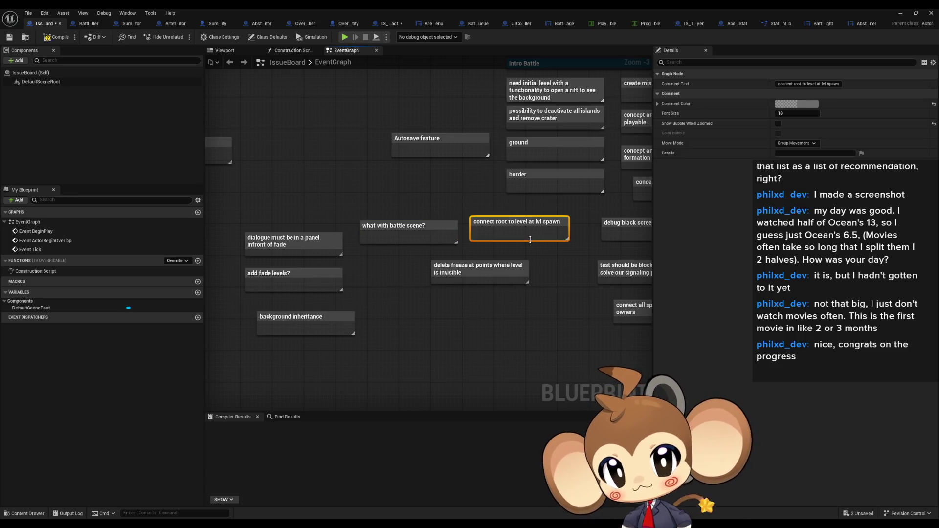
pyautogui.click(294, 240)
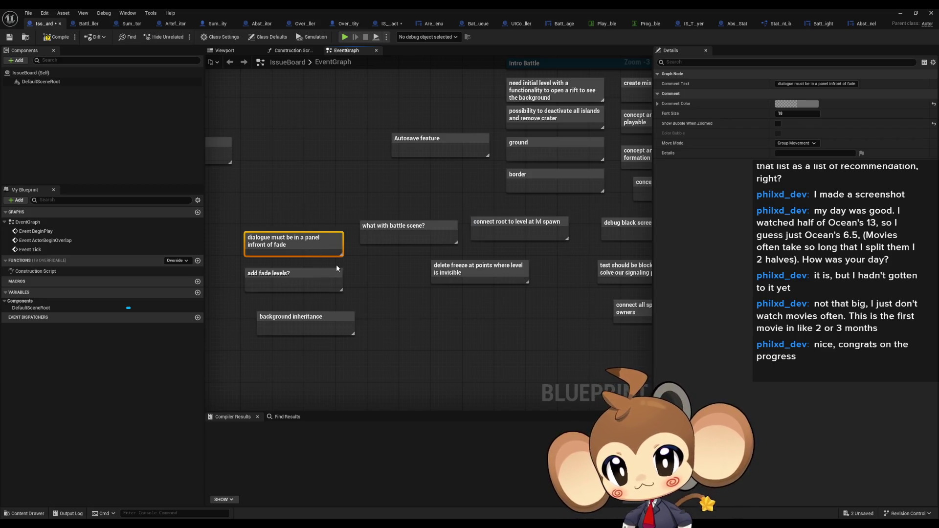
# Survey the whole board, including the refactor battle system and convert battle info groups notes.
pyautogui.scroll(-6, 336, 264)
pyautogui.moveTo(336, 264); pyautogui.dragTo(458, 150)
pyautogui.scroll(4, 489, 196)
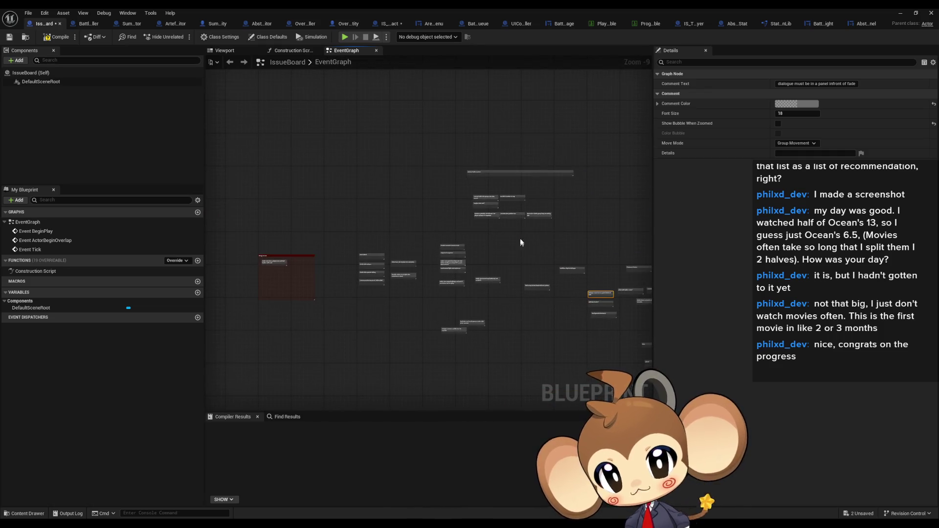
pyautogui.click(528, 232)
pyautogui.scroll(5, 441, 157)
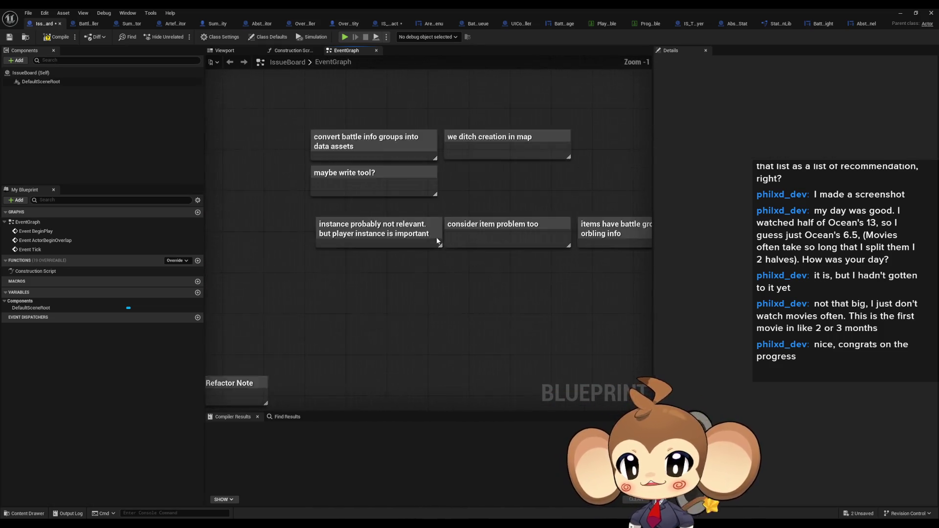
pyautogui.click(425, 201)
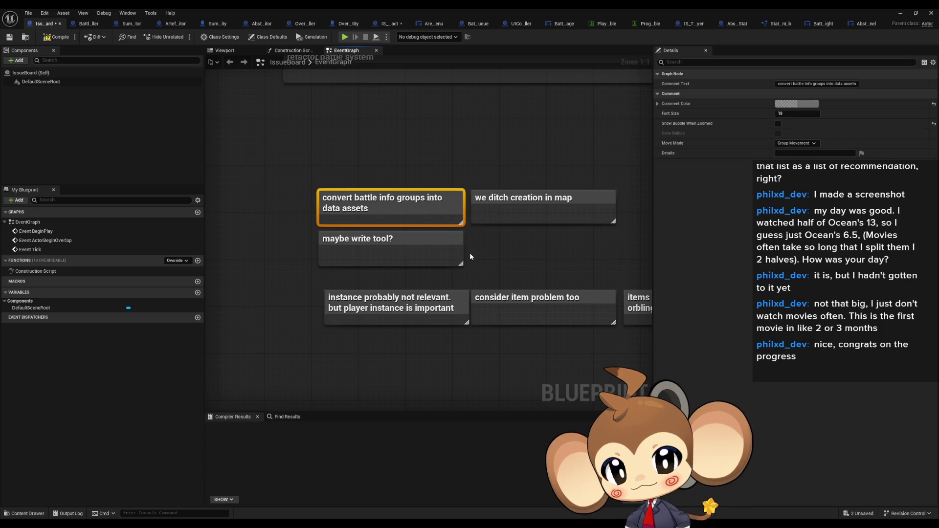
pyautogui.scroll(-7, 481, 252)
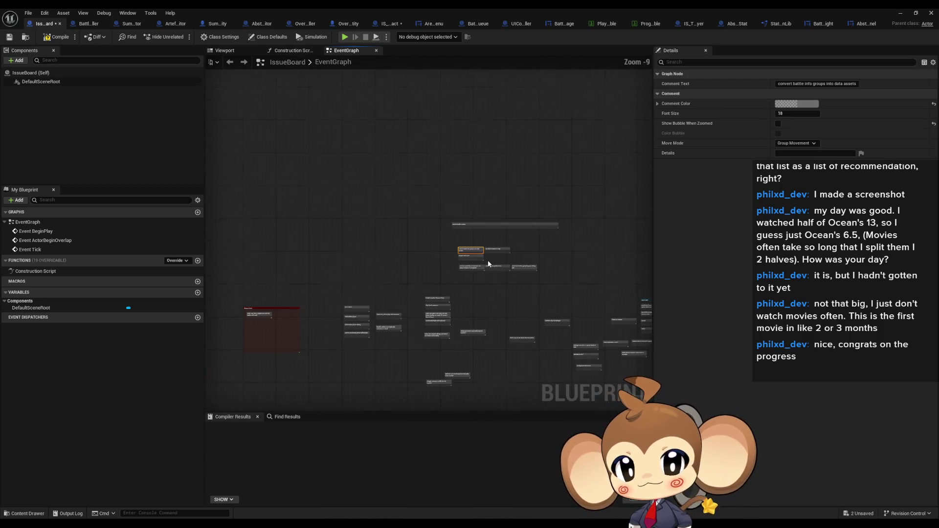
pyautogui.click(447, 254)
pyautogui.scroll(7, 447, 254)
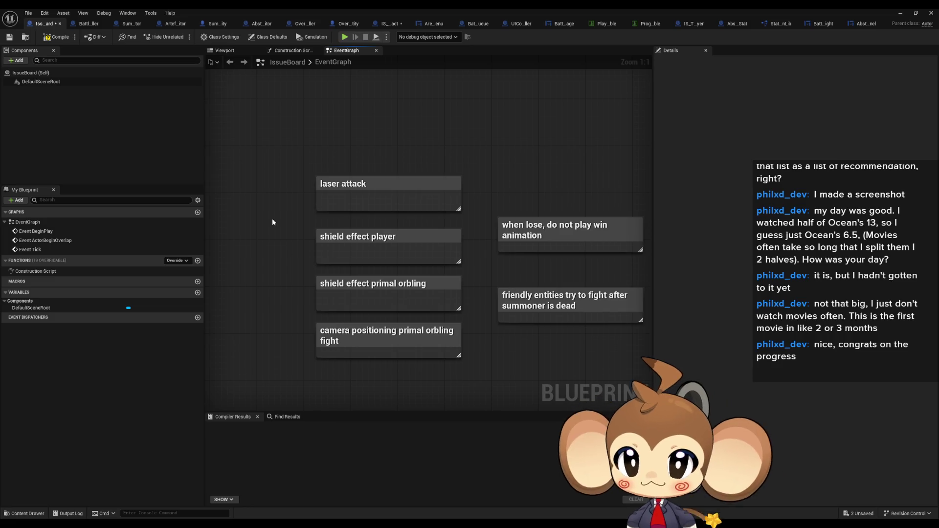
# Centre the IssueBoard notes and select the 'when lose, do not play win animation' note.
pyautogui.press('Home')
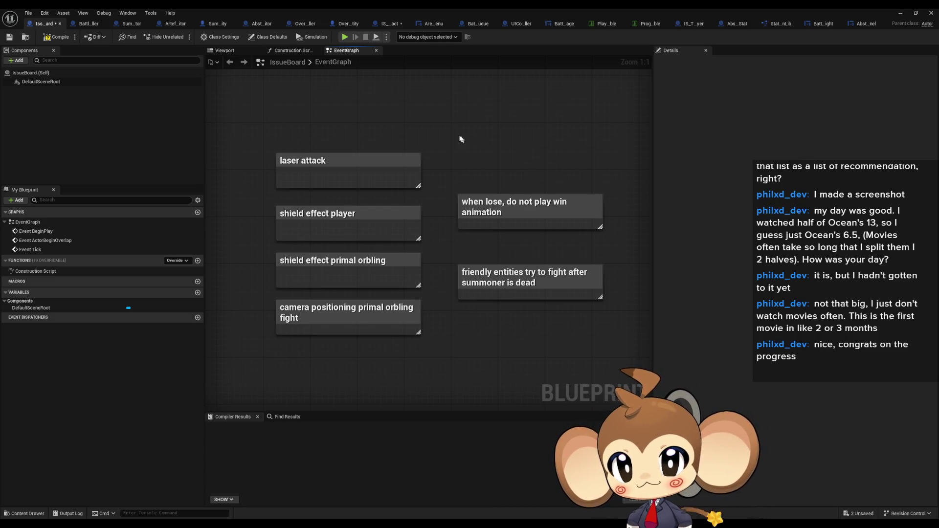
pyautogui.click(539, 229)
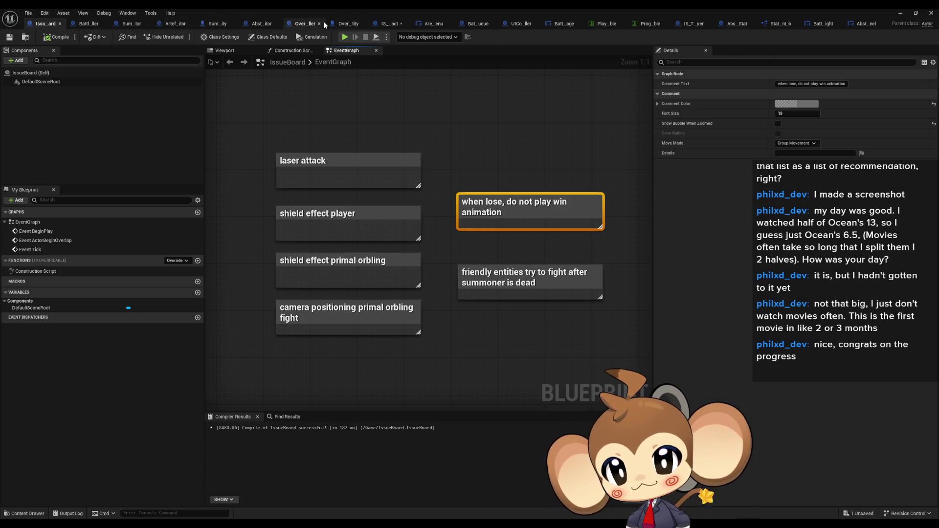
# Close all the extra asset tabs, leaving IssueBoard and BattleController open.
pyautogui.middleClick(319, 24)
pyautogui.middleClick(320, 23)
pyautogui.middleClick(322, 23)
pyautogui.middleClick(323, 23)
pyautogui.middleClick(320, 25)
pyautogui.middleClick(318, 25)
pyautogui.middleClick(316, 24)
pyautogui.middleClick(313, 23)
pyautogui.middleClick(311, 23)
pyautogui.middleClick(310, 24)
pyautogui.middleClick(309, 24)
pyautogui.middleClick(309, 23)
pyautogui.middleClick(308, 24)
pyautogui.middleClick(308, 24)
pyautogui.middleClick(307, 23)
pyautogui.middleClick(215, 23)
# In BattleController, inspect TriggerBattleEndAnimation's six SET nodes and its Play Sequence call.
pyautogui.click(141, 24)
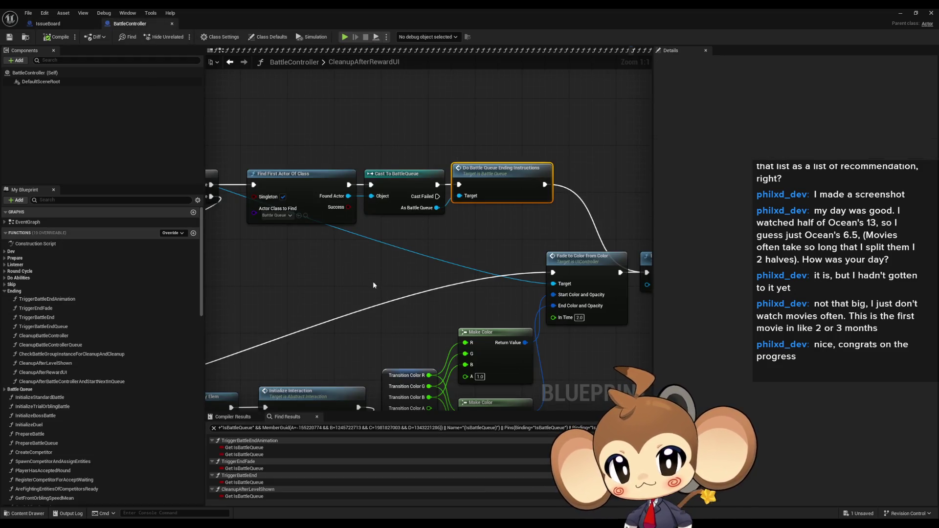
pyautogui.scroll(-8, 371, 274)
pyautogui.moveTo(303, 272); pyautogui.dragTo(452, 252)
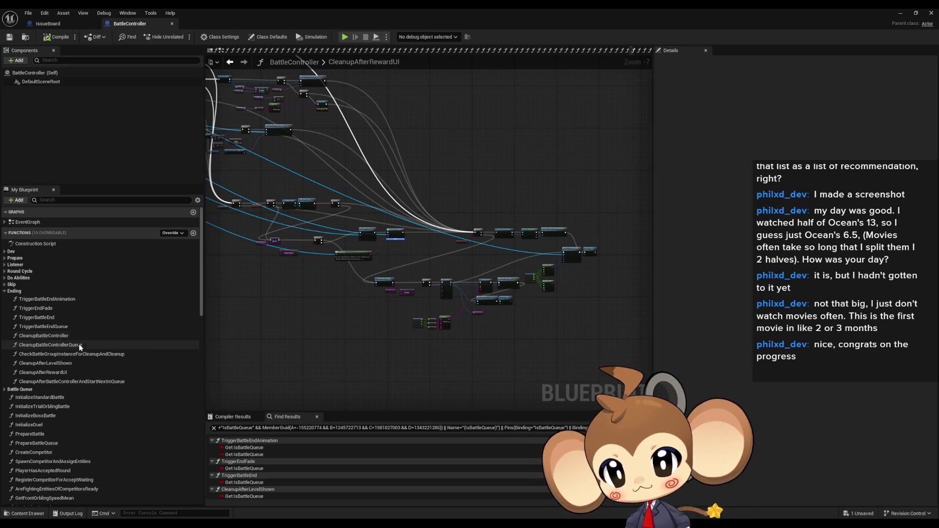
pyautogui.doubleClick(65, 300)
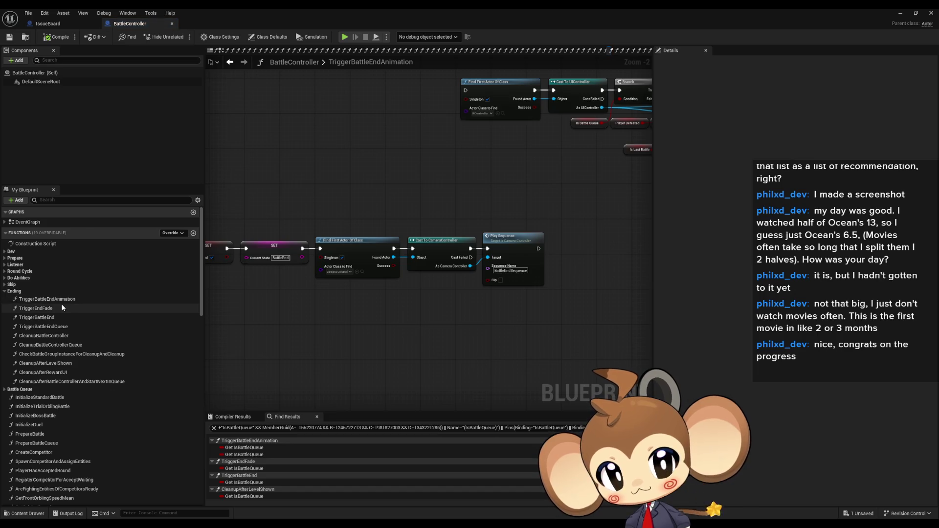
pyautogui.moveTo(482, 189); pyautogui.dragTo(575, 326)
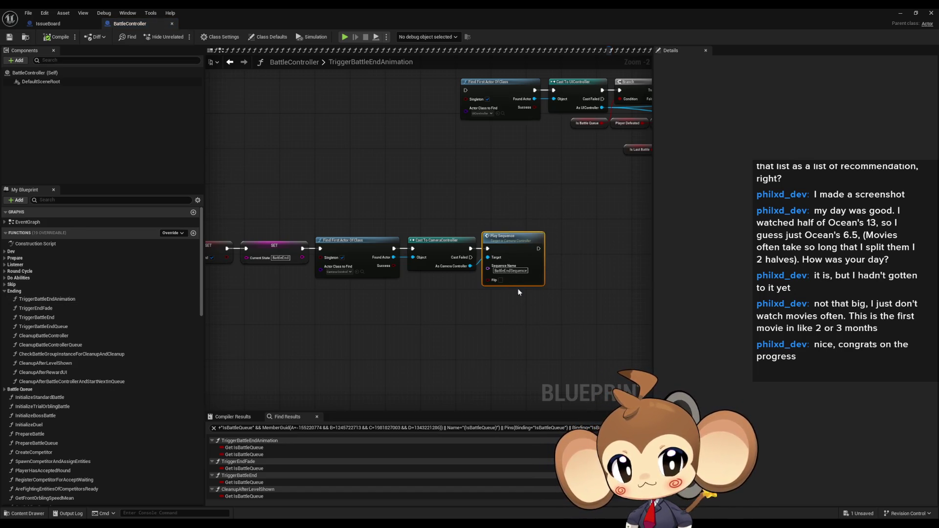
pyautogui.moveTo(369, 321); pyautogui.dragTo(508, 324)
pyautogui.moveTo(378, 117)
pyautogui.mouseDown()
pyautogui.moveTo(489, 336)
pyautogui.moveTo(287, 254)
pyautogui.moveTo(498, 283)
pyautogui.moveTo(497, 304)
pyautogui.mouseUp()
pyautogui.scroll(2, 456, 300)
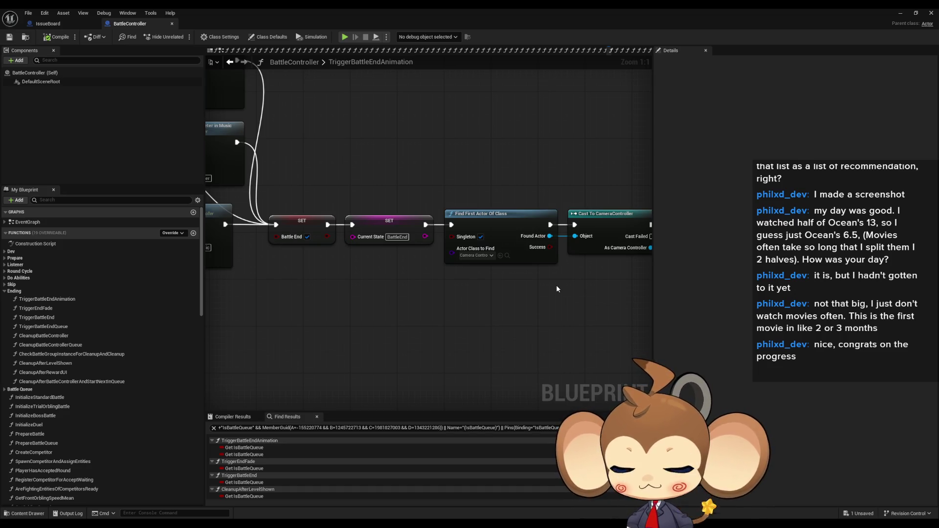
pyautogui.moveTo(609, 290)
pyautogui.mouseDown()
pyautogui.moveTo(404, 290)
pyautogui.moveTo(493, 325)
pyautogui.moveTo(582, 332)
pyautogui.moveTo(522, 333)
pyautogui.mouseUp()
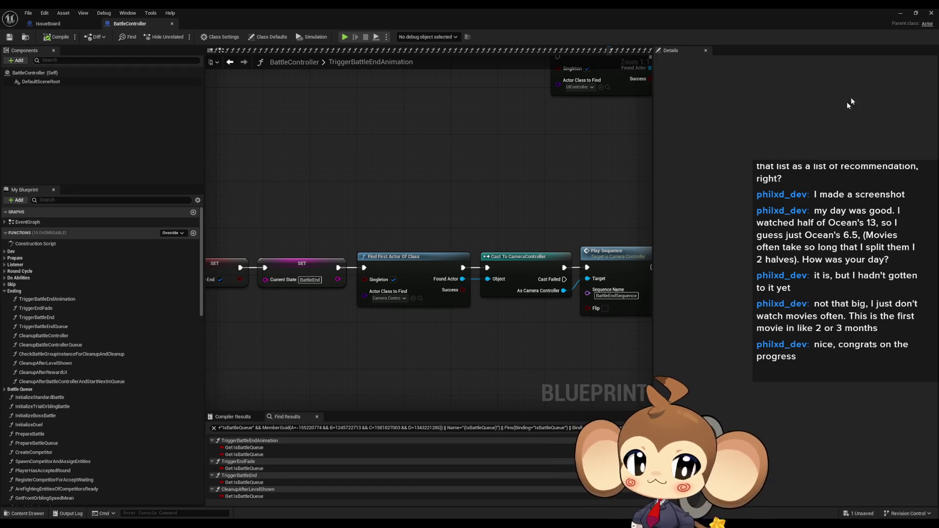
pyautogui.click(901, 13)
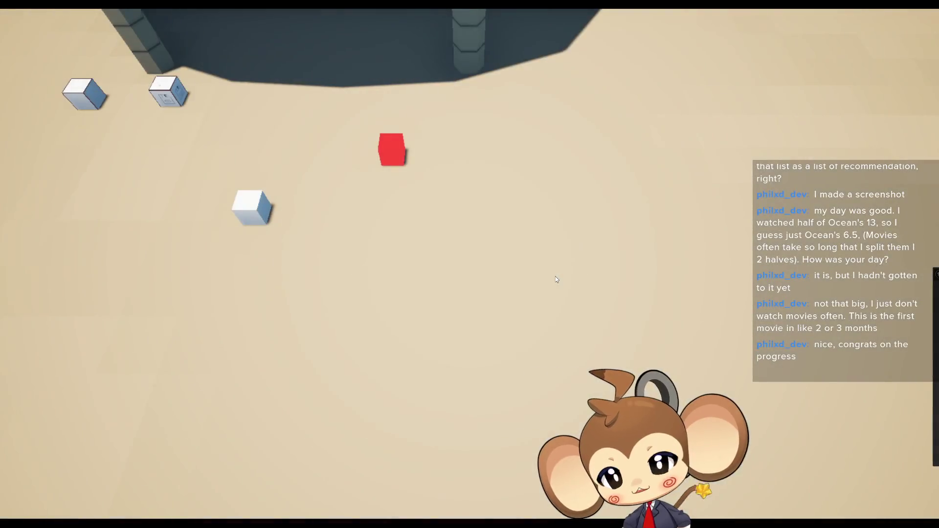
# Exit immersive fullscreen with F11 while the cube level keeps running.
pyautogui.press('F11')
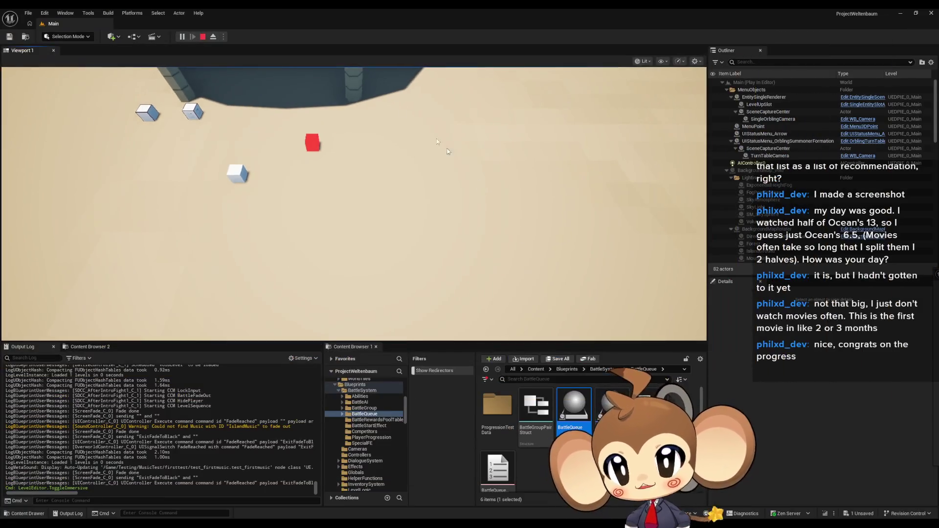
# Stop the play session and bring back the blueprint window on IssueBoard's event graph.
pyautogui.click(204, 37)
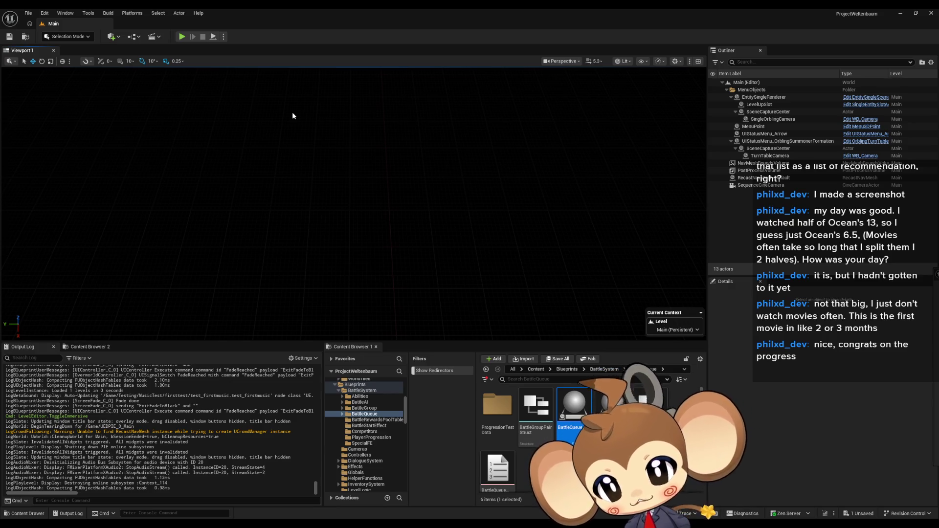
pyautogui.click(365, 461)
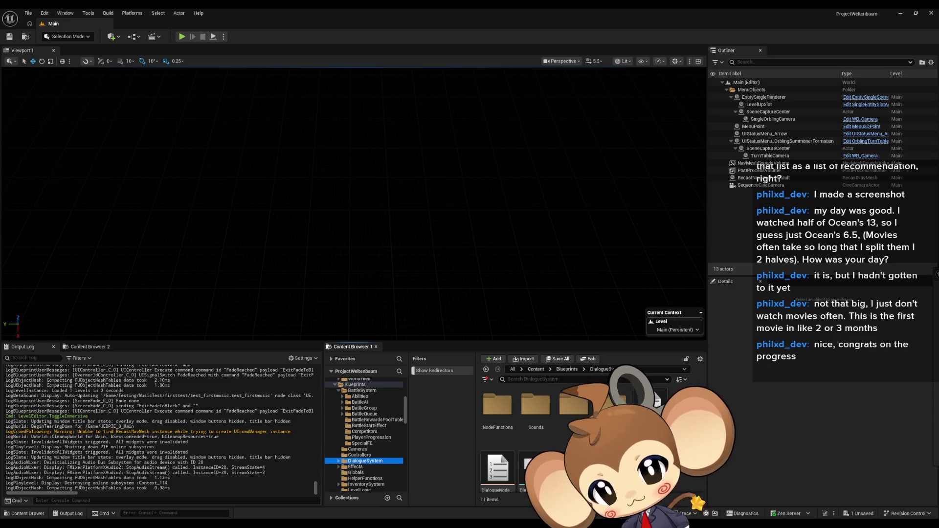
pyautogui.moveTo(404, 513)
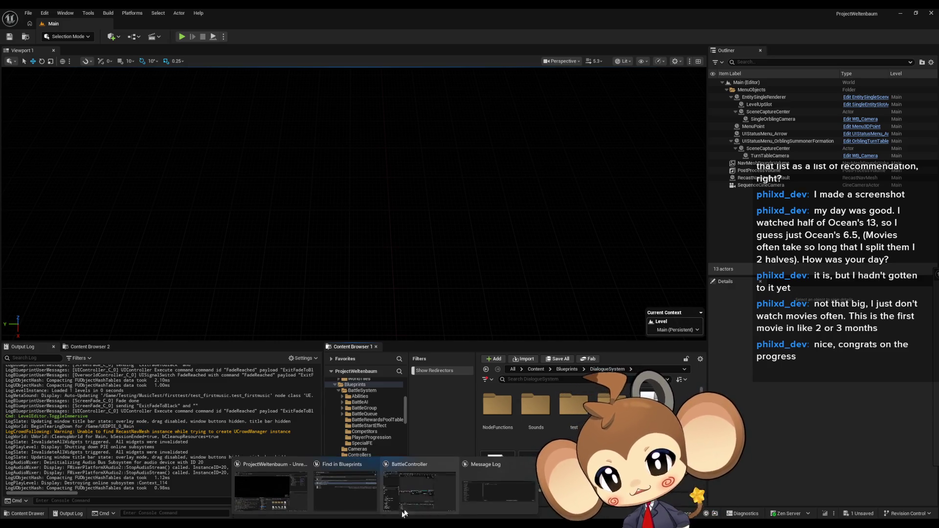
pyautogui.click(415, 502)
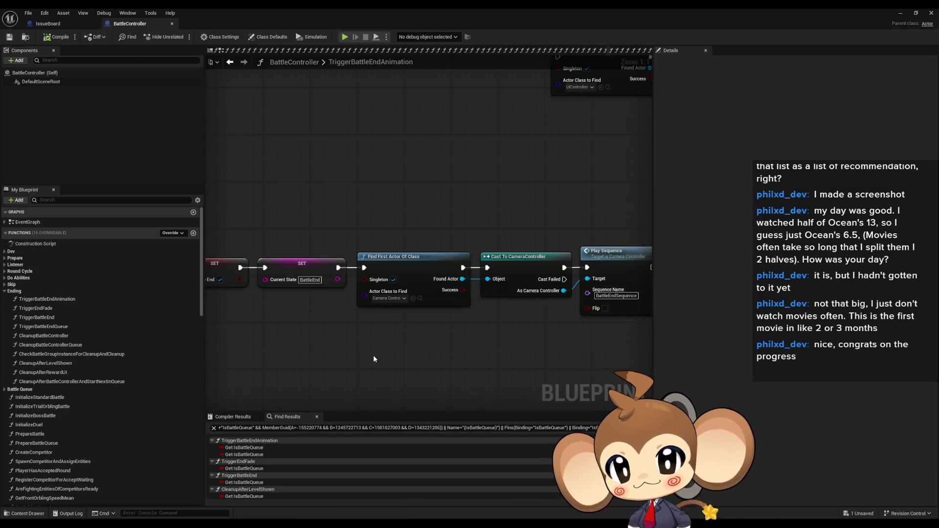
pyautogui.click(54, 23)
pyautogui.click(459, 332)
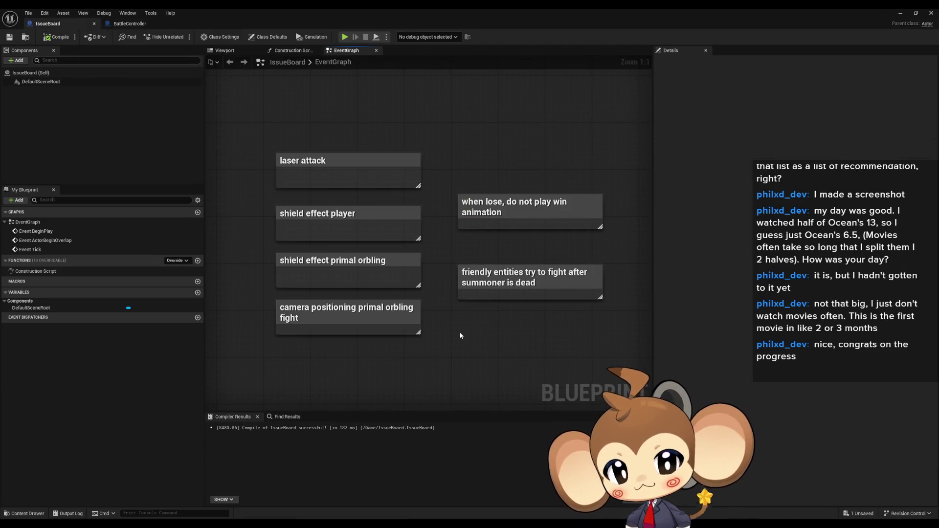
# Add a comment reading 'lose should not send us to crater' to the IssueBoard graph.
pyautogui.press('c')
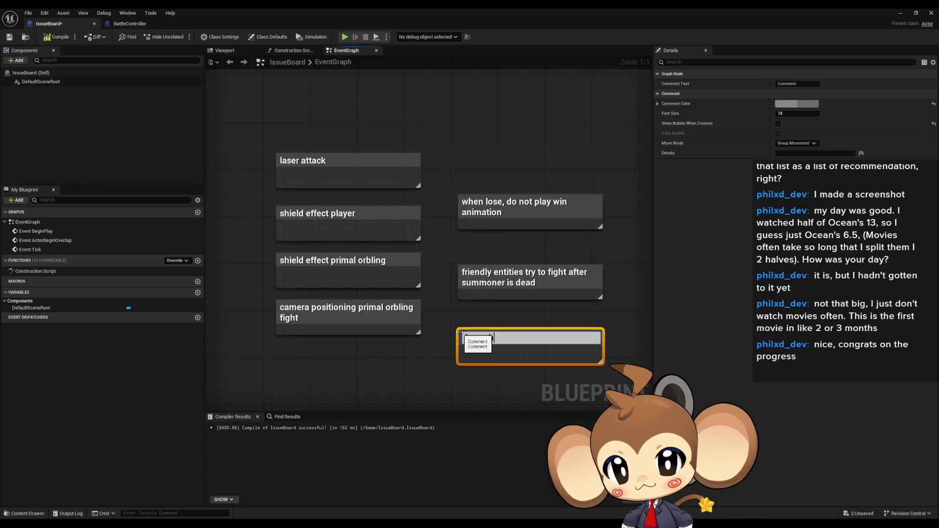
pyautogui.write('lose should not send us to c')
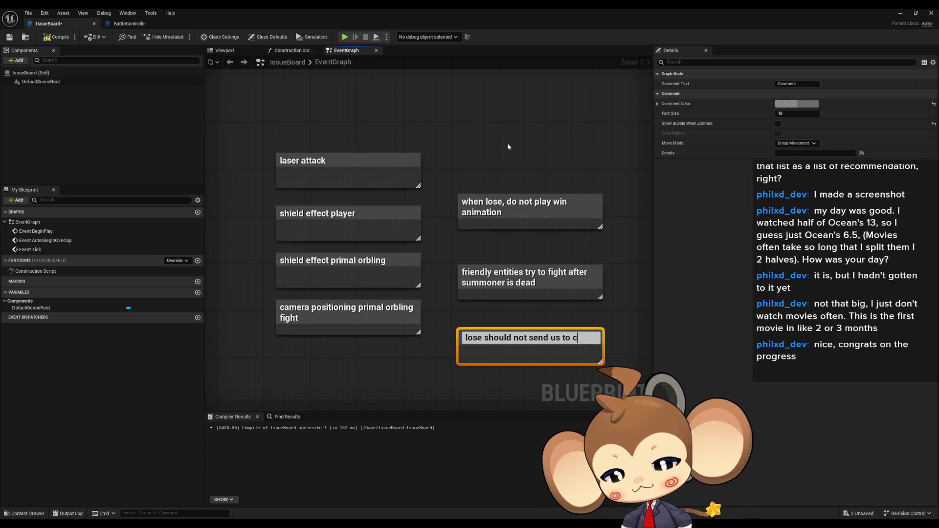
pyautogui.write('rater')
pyautogui.press('Return')
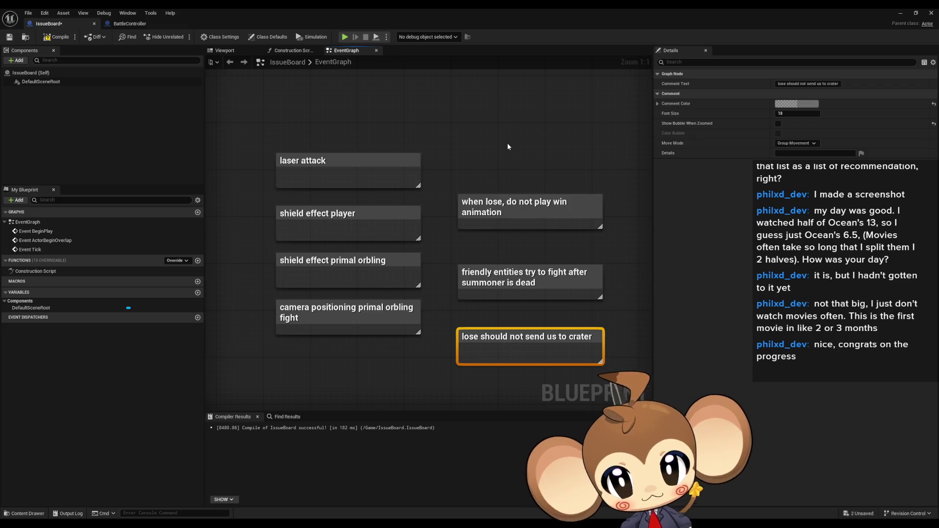
# Check the 'when lose' note, then return to BattleController's TriggerBattleEndAnimation graph.
pyautogui.moveTo(420, 135)
pyautogui.mouseDown()
pyautogui.moveTo(473, 178)
pyautogui.moveTo(540, 210)
pyautogui.mouseUp()
pyautogui.click(553, 221)
pyautogui.moveTo(538, 260); pyautogui.dragTo(549, 237)
pyautogui.click(133, 23)
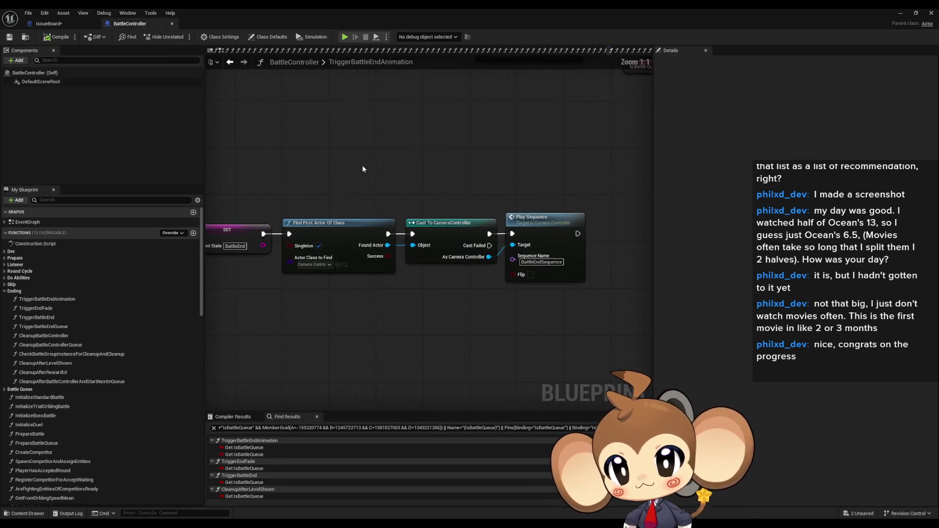
pyautogui.scroll(-1, 363, 169)
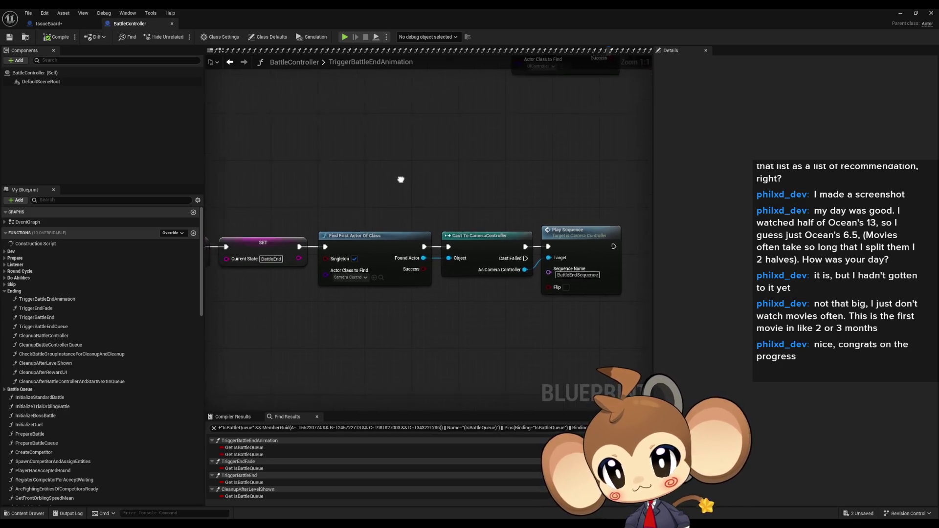
pyautogui.moveTo(400, 178); pyautogui.dragTo(606, 204)
pyautogui.moveTo(426, 184)
pyautogui.mouseDown()
pyautogui.moveTo(513, 210)
pyautogui.moveTo(593, 253)
pyautogui.mouseUp()
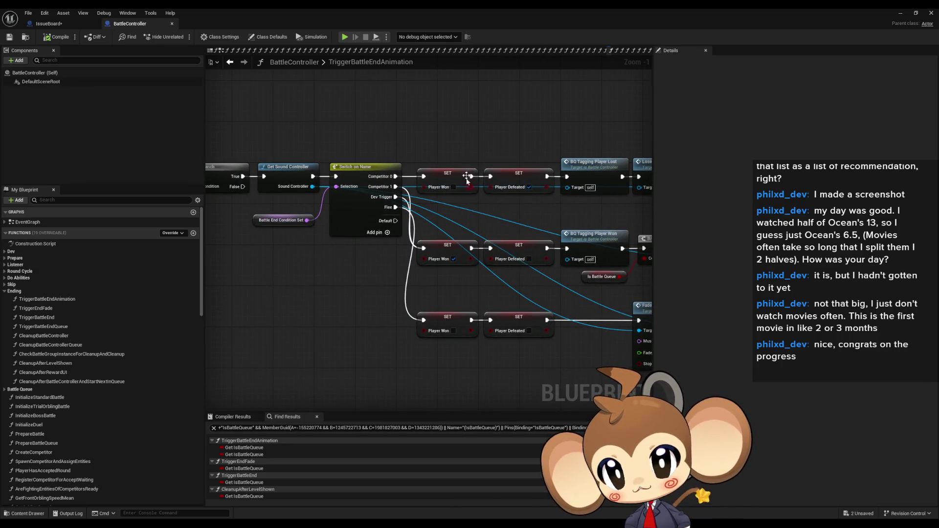
pyautogui.click(524, 188)
pyautogui.scroll(1, 553, 204)
pyautogui.moveTo(552, 204)
pyautogui.mouseDown()
pyautogui.moveTo(360, 227)
pyautogui.moveTo(493, 193)
pyautogui.mouseUp()
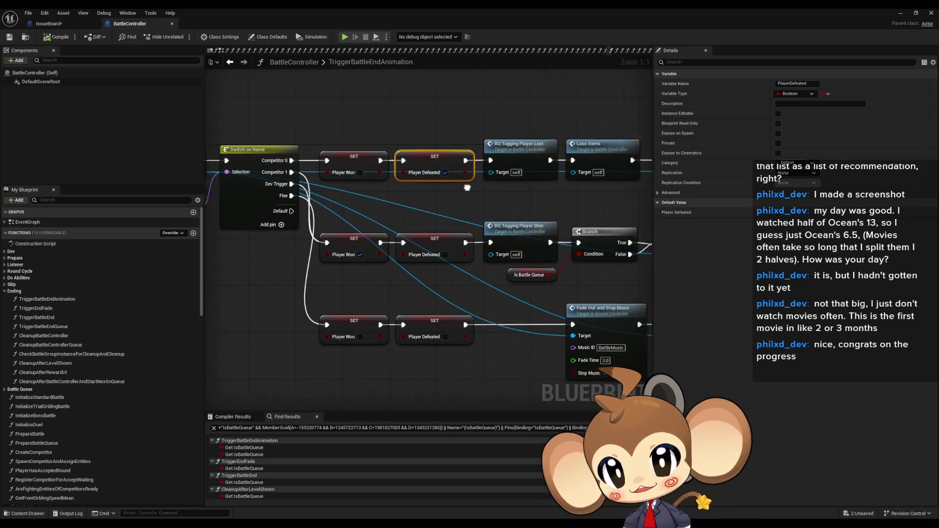
pyautogui.moveTo(499, 157); pyautogui.dragTo(385, 197)
pyautogui.click(389, 198)
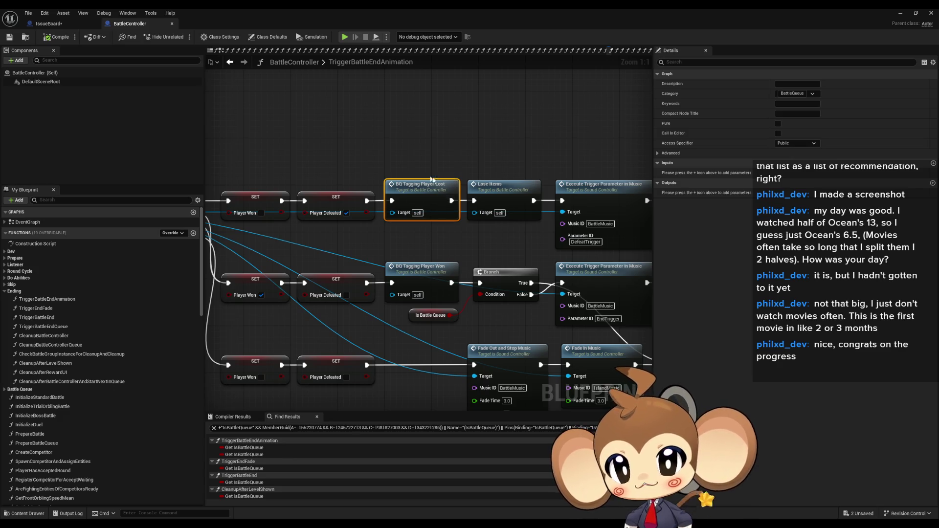
pyautogui.doubleClick(430, 193)
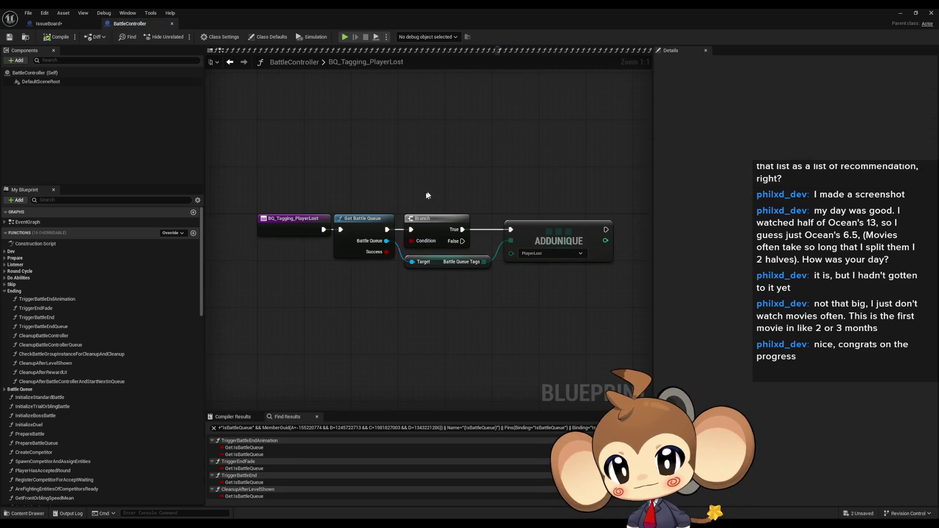
pyautogui.click(293, 229)
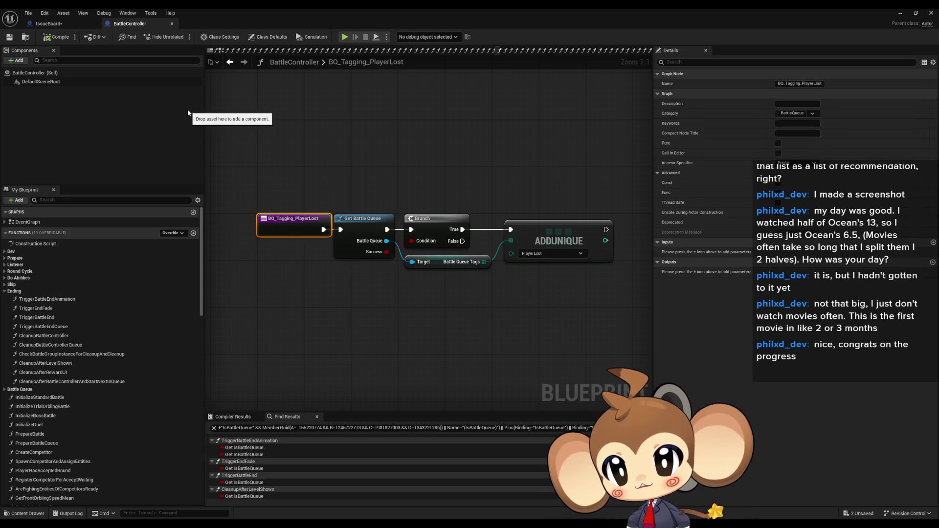
pyautogui.click(369, 239)
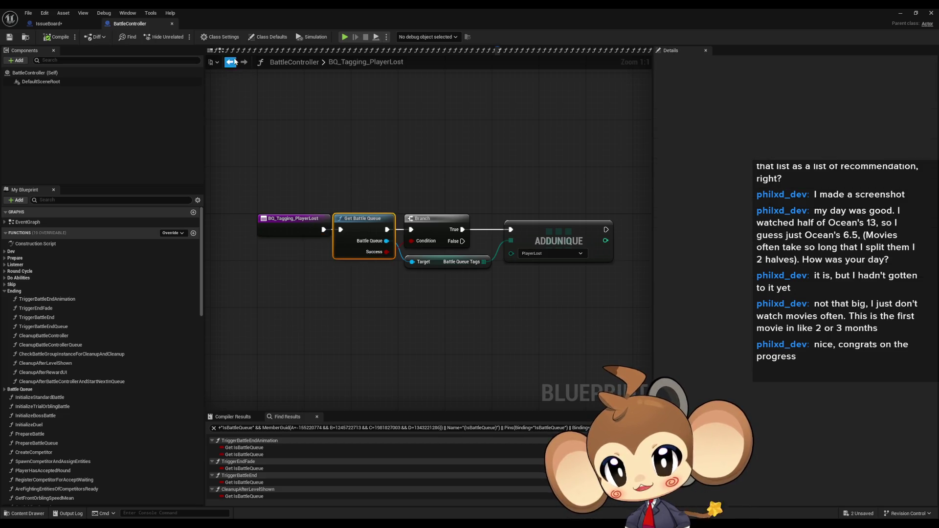
pyautogui.click(229, 62)
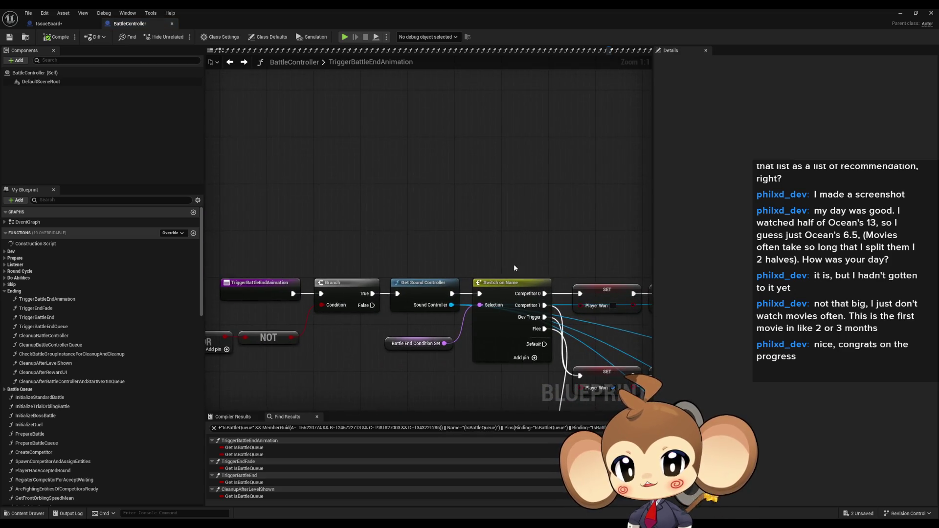
pyautogui.click(300, 273)
pyautogui.moveTo(301, 273); pyautogui.dragTo(257, 235)
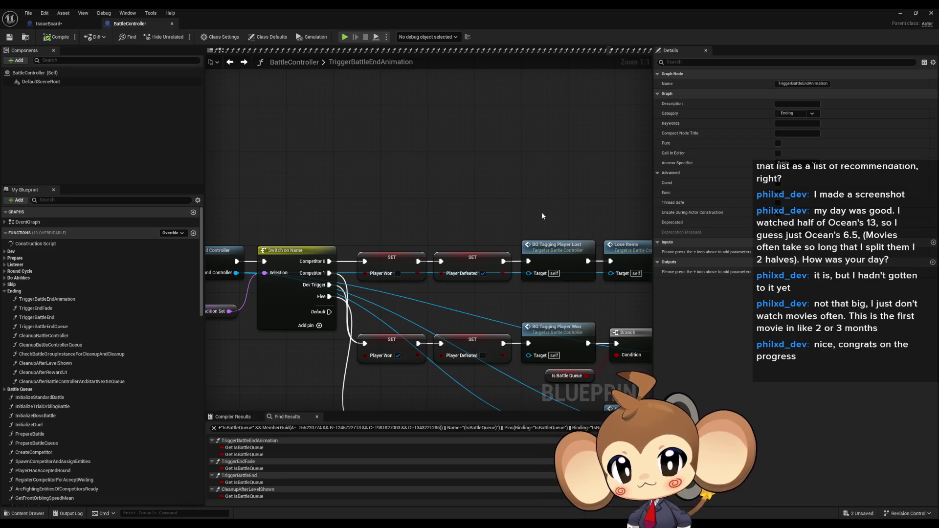
pyautogui.doubleClick(558, 247)
pyautogui.moveTo(353, 221); pyautogui.dragTo(368, 282)
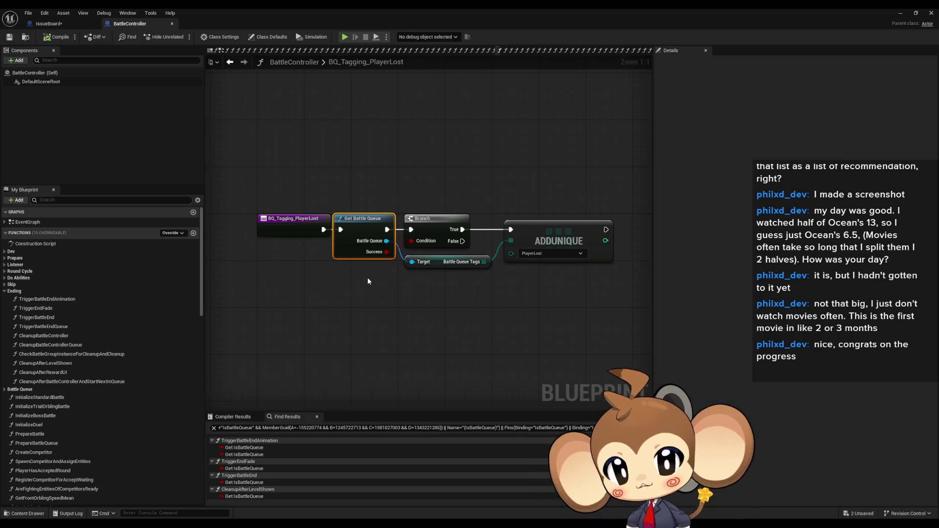
pyautogui.click(520, 196)
pyautogui.moveTo(520, 196); pyautogui.dragTo(553, 267)
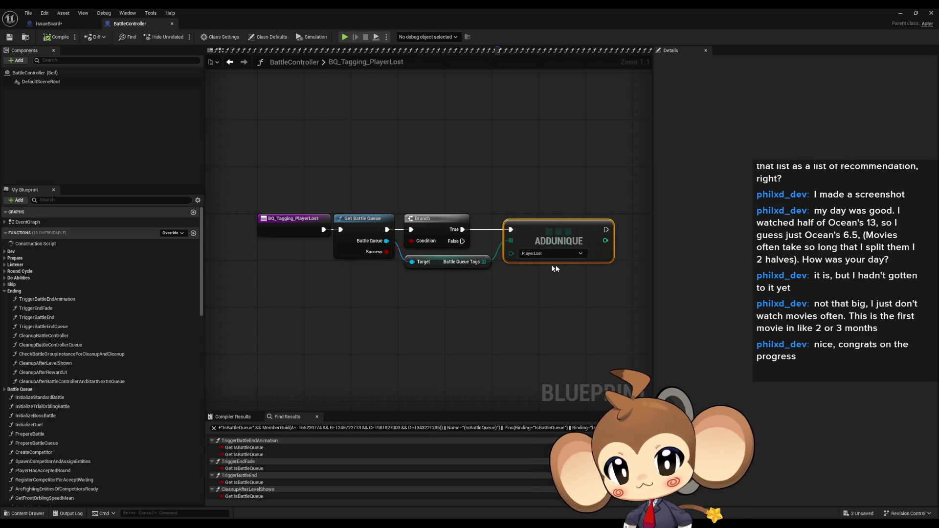
pyautogui.click(361, 228)
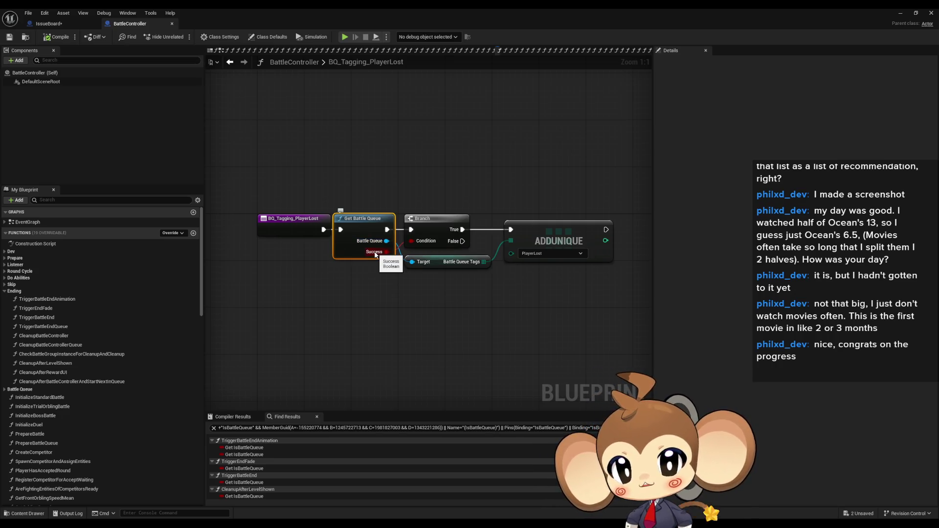
pyautogui.click(229, 62)
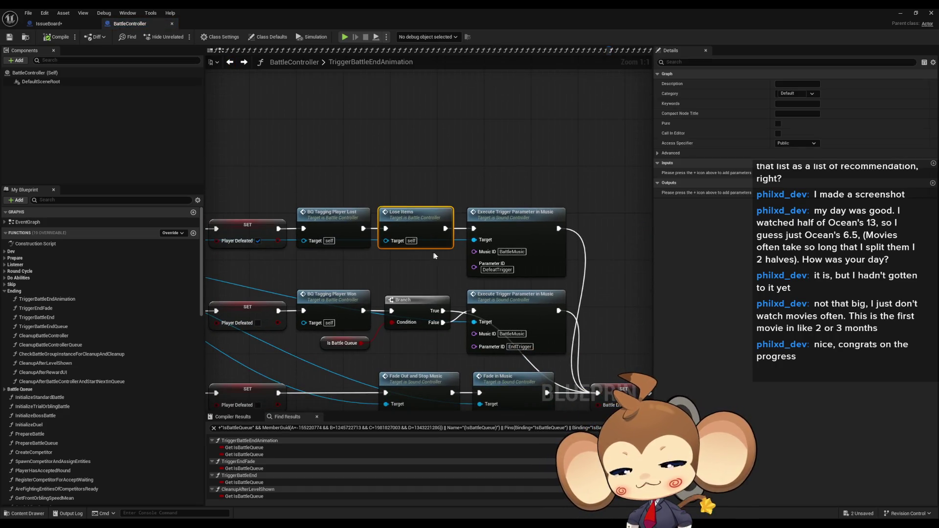
pyautogui.doubleClick(418, 232)
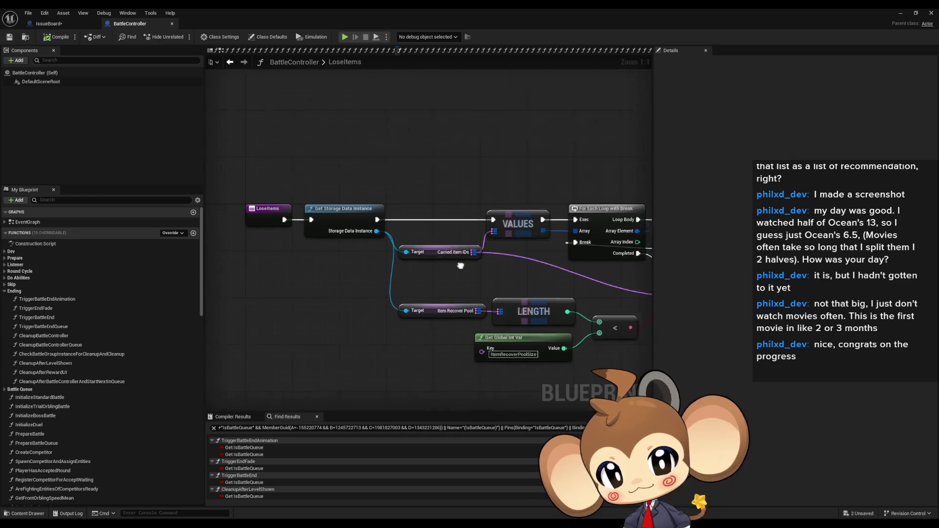
pyautogui.click(389, 241)
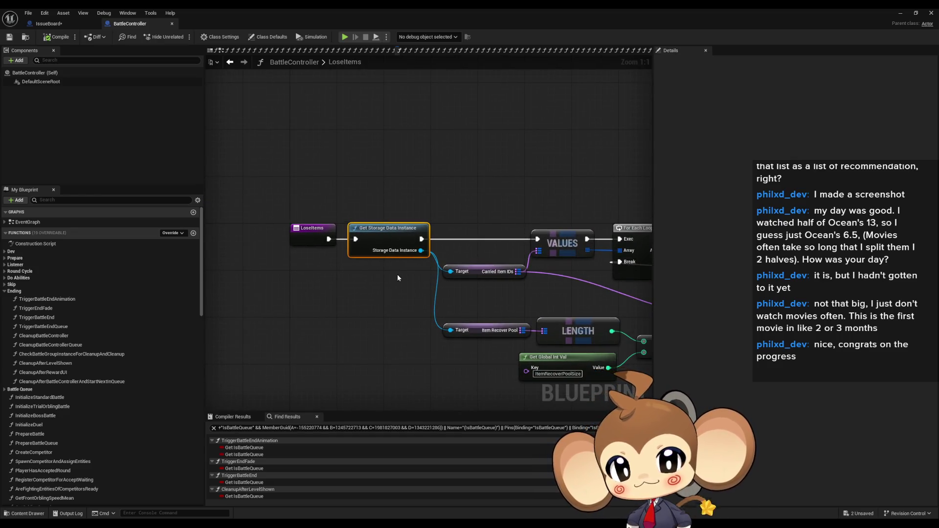
pyautogui.click(430, 268)
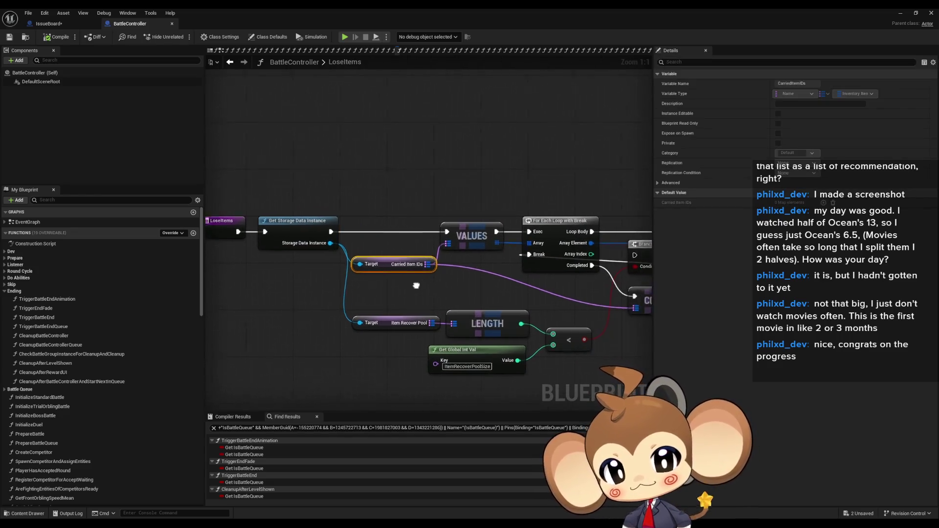
pyautogui.click(411, 234)
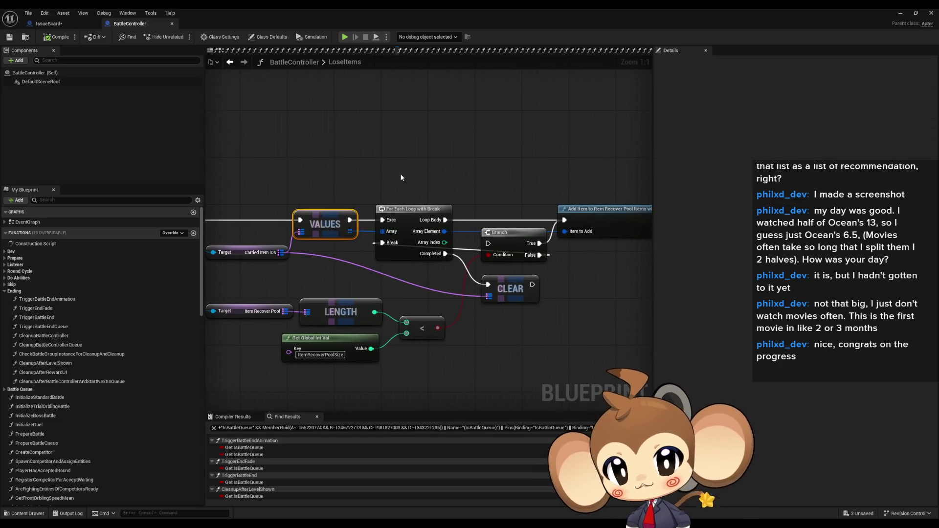
pyautogui.click(413, 210)
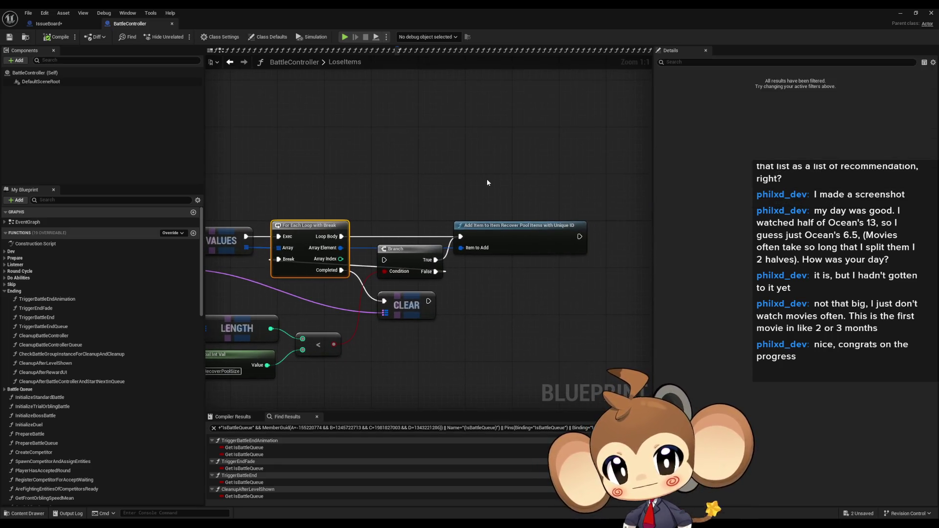
pyautogui.click(488, 248)
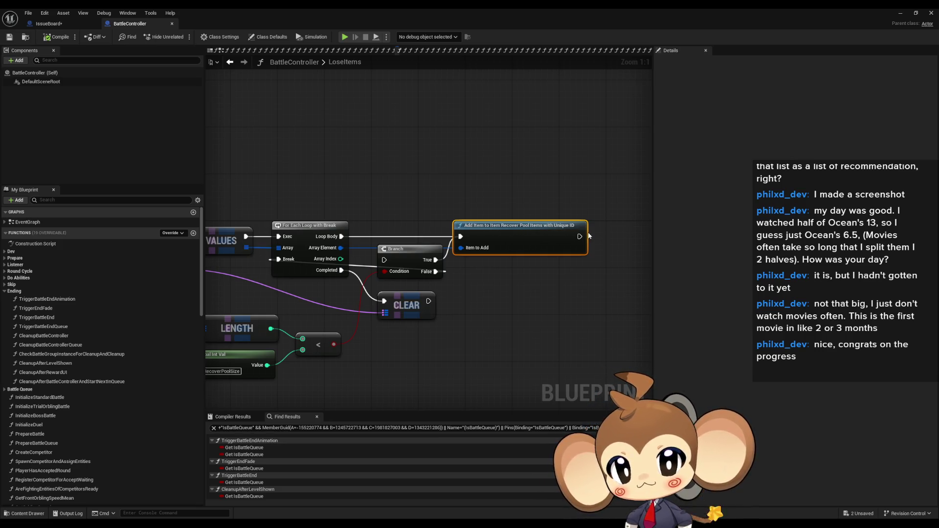
pyautogui.moveTo(349, 249); pyautogui.dragTo(496, 221)
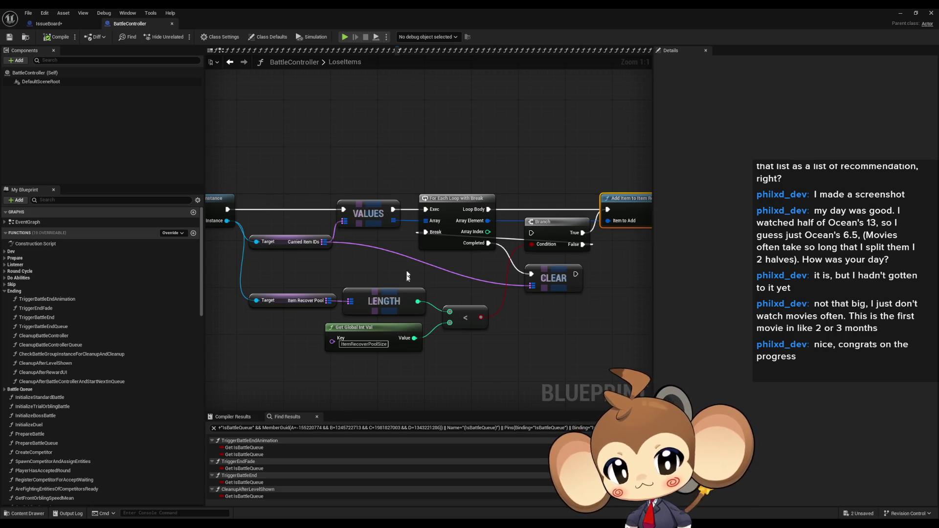
pyautogui.moveTo(516, 320); pyautogui.dragTo(495, 310)
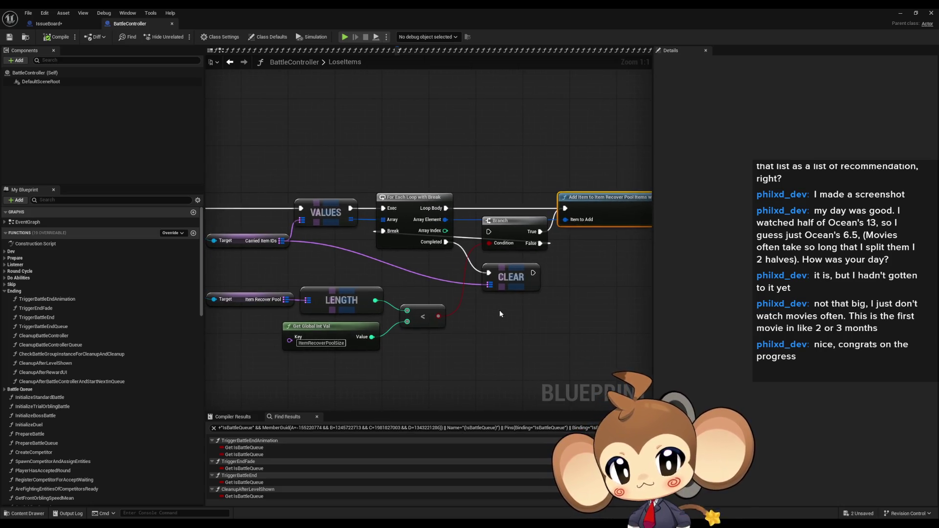
pyautogui.moveTo(369, 288); pyautogui.dragTo(431, 300)
pyautogui.moveTo(292, 290)
pyautogui.mouseDown()
pyautogui.moveTo(492, 387)
pyautogui.moveTo(448, 347)
pyautogui.mouseUp()
pyautogui.click(362, 348)
pyautogui.click(467, 374)
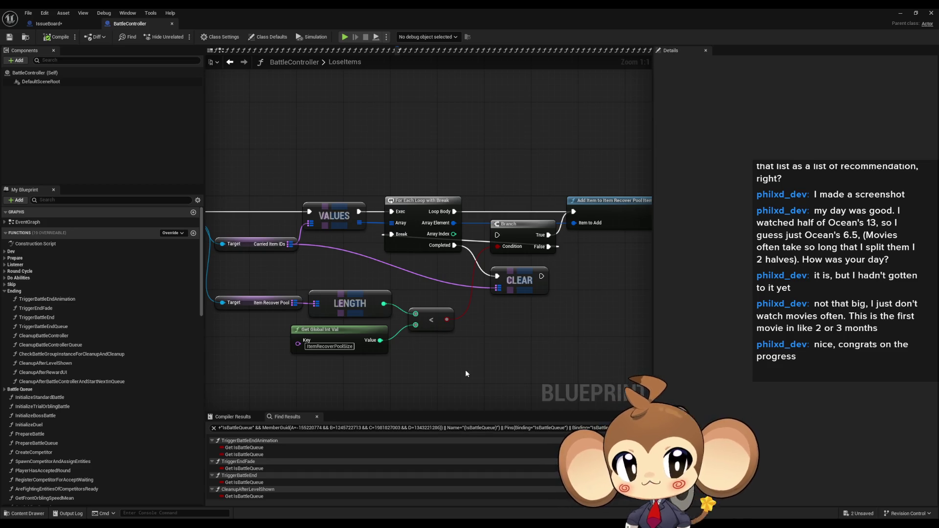
pyautogui.click(230, 63)
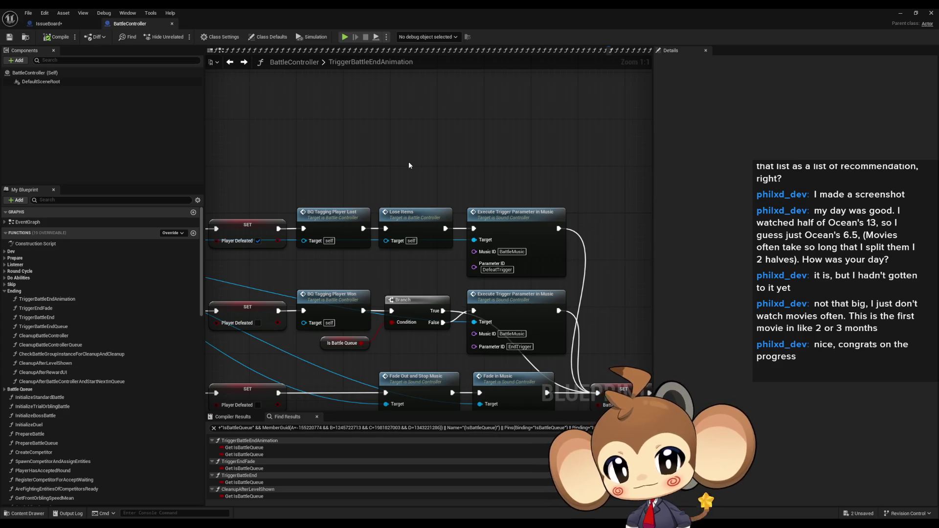
pyautogui.scroll(-2, 409, 166)
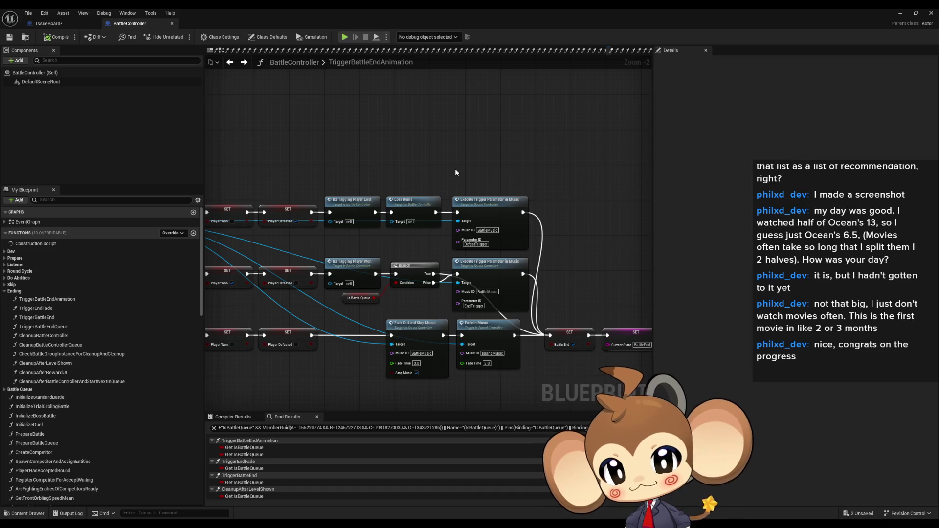
pyautogui.moveTo(455, 173)
pyautogui.mouseDown()
pyautogui.moveTo(411, 168)
pyautogui.moveTo(435, 205)
pyautogui.mouseUp()
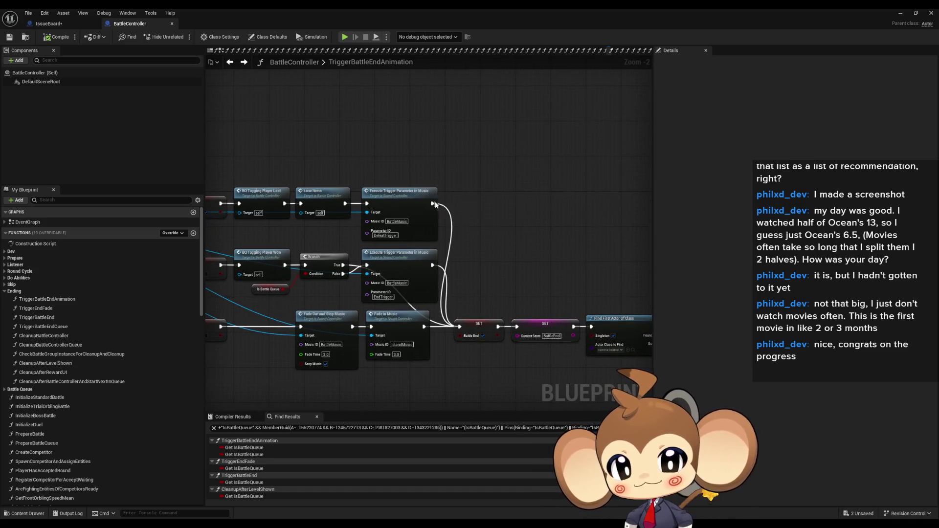
pyautogui.scroll(2, 463, 250)
pyautogui.click(458, 247)
pyautogui.scroll(-4, 533, 248)
pyautogui.scroll(4, 516, 231)
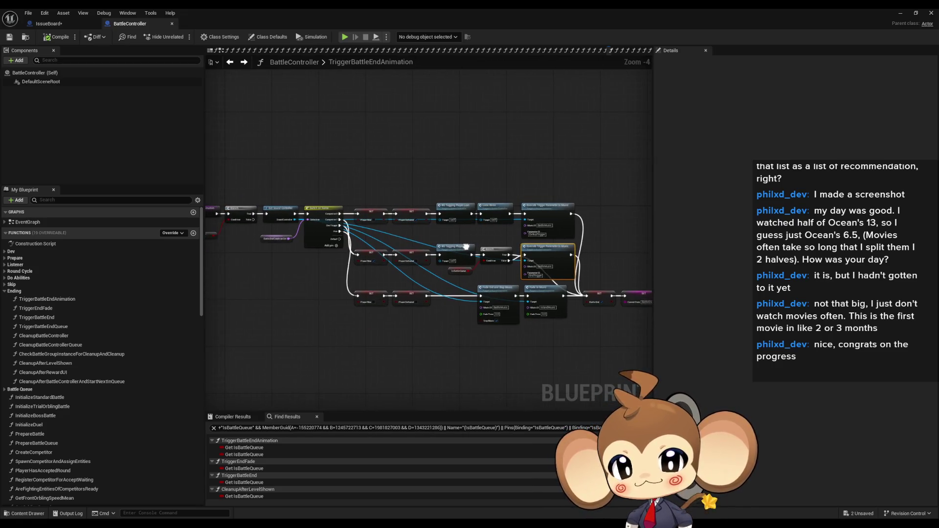
pyautogui.moveTo(468, 139); pyautogui.dragTo(657, 162)
pyautogui.click(386, 216)
pyautogui.moveTo(611, 274)
pyautogui.mouseDown()
pyautogui.moveTo(391, 230)
pyautogui.moveTo(309, 239)
pyautogui.mouseUp()
pyautogui.click(334, 291)
pyautogui.click(433, 299)
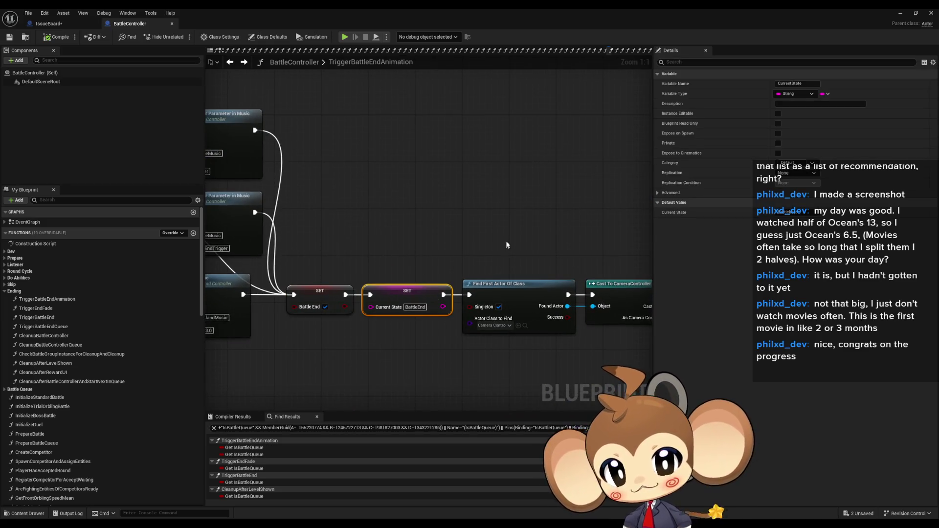
pyautogui.moveTo(490, 236)
pyautogui.mouseDown()
pyautogui.moveTo(455, 201)
pyautogui.moveTo(331, 189)
pyautogui.moveTo(375, 184)
pyautogui.moveTo(325, 151)
pyautogui.moveTo(545, 288)
pyautogui.mouseUp()
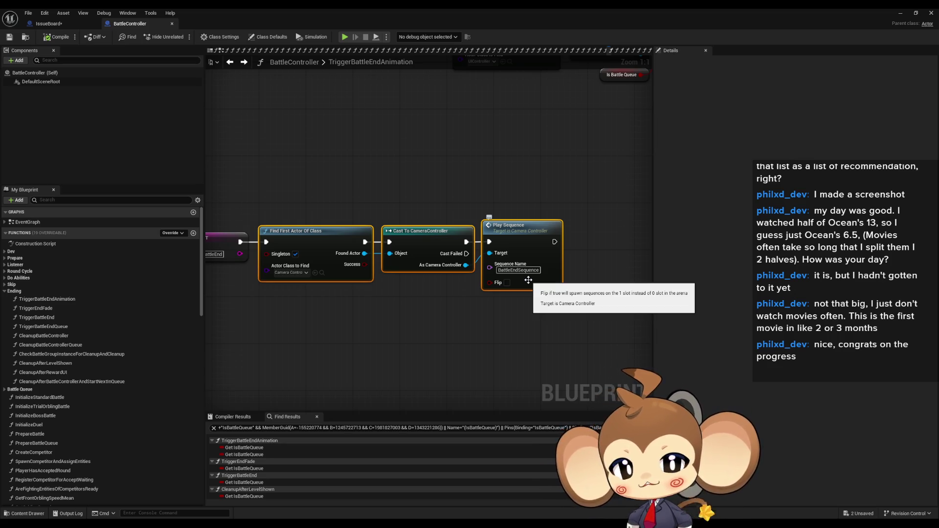
pyautogui.scroll(-5, 528, 280)
pyautogui.scroll(3, 456, 275)
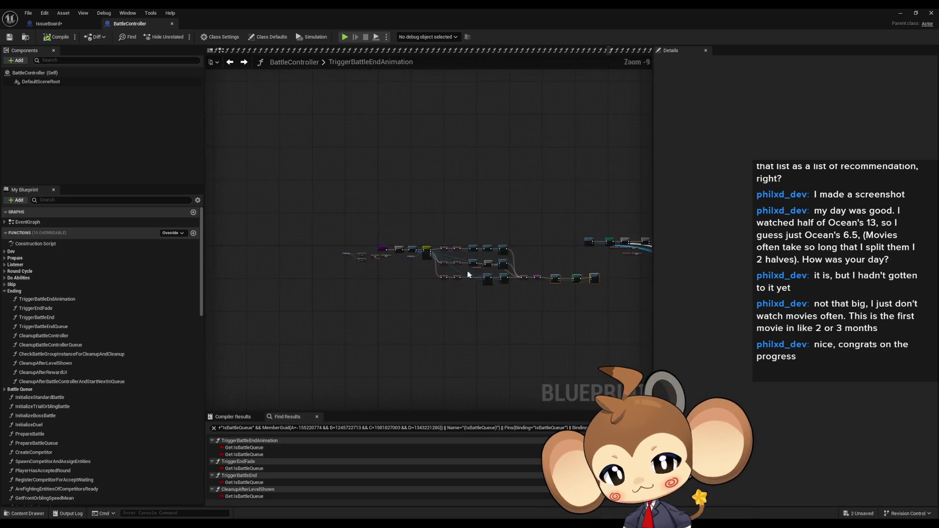
pyautogui.scroll(-2, 501, 291)
pyautogui.scroll(5, 364, 244)
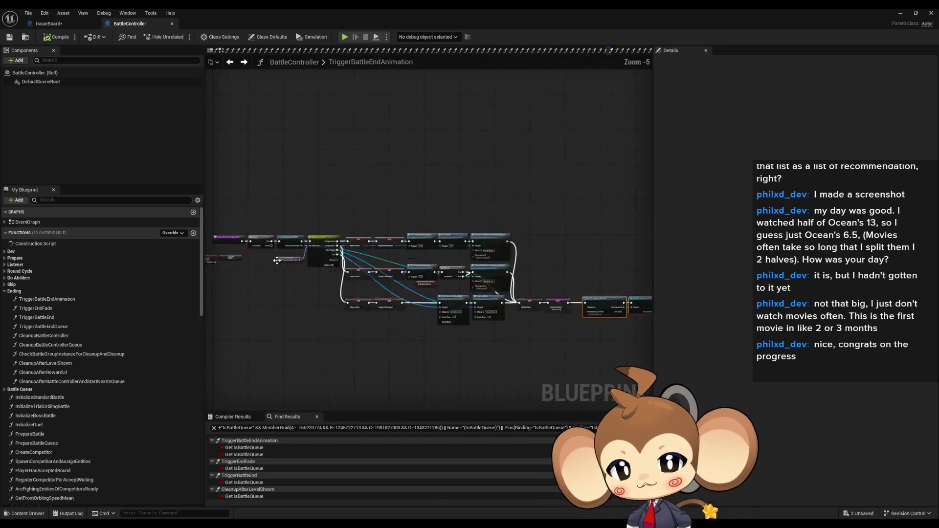
pyautogui.rightClick(337, 250)
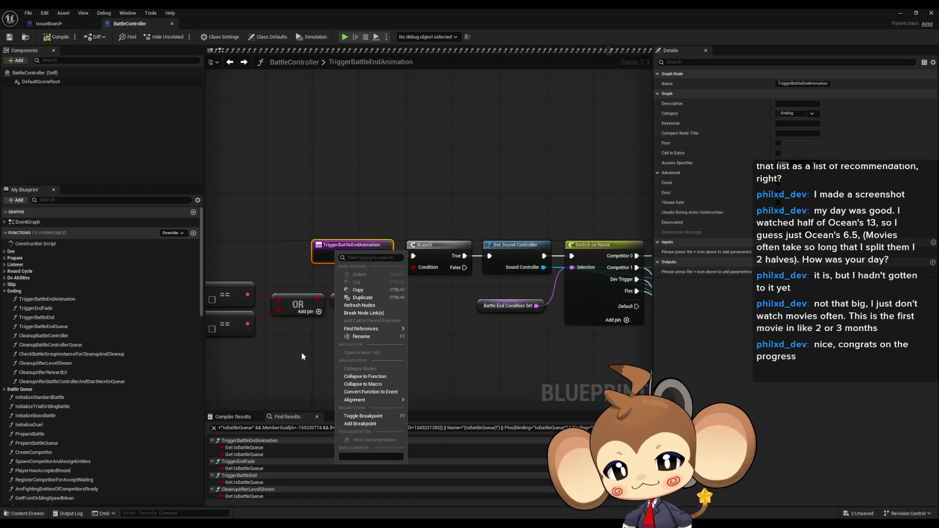
pyautogui.scroll(-6, 450, 331)
pyautogui.scroll(4, 430, 294)
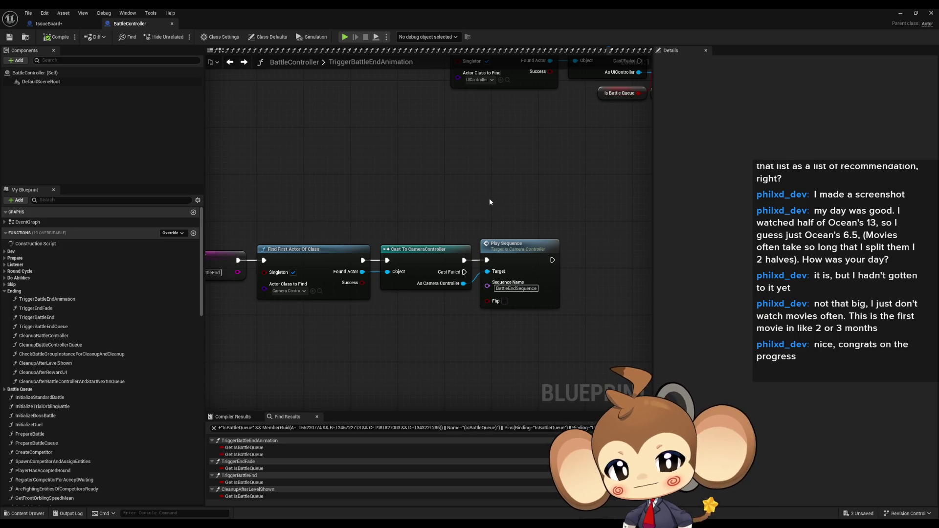
pyautogui.scroll(-4, 489, 202)
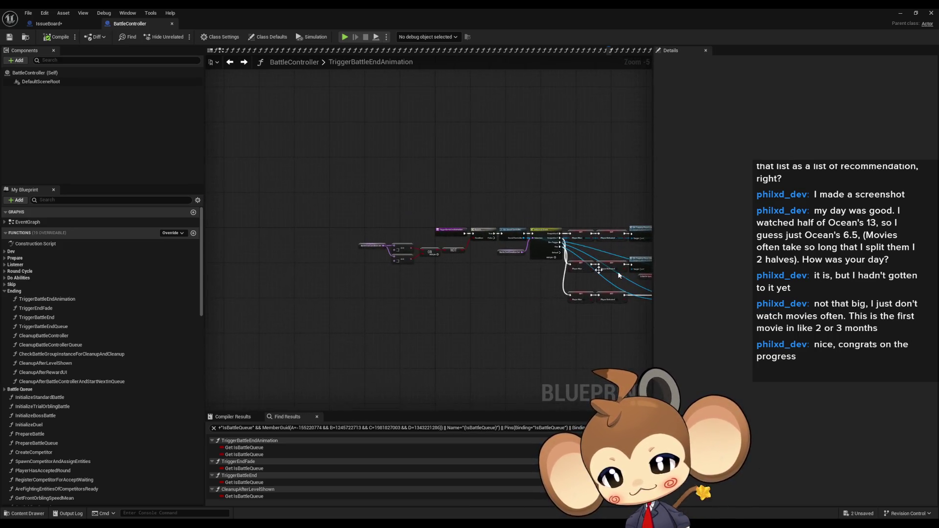
pyautogui.scroll(5, 490, 234)
# Find references to TriggerBattleEndAnimation and inspect the FirstOrblingAbilityCallLoop call.
pyautogui.rightClick(357, 224)
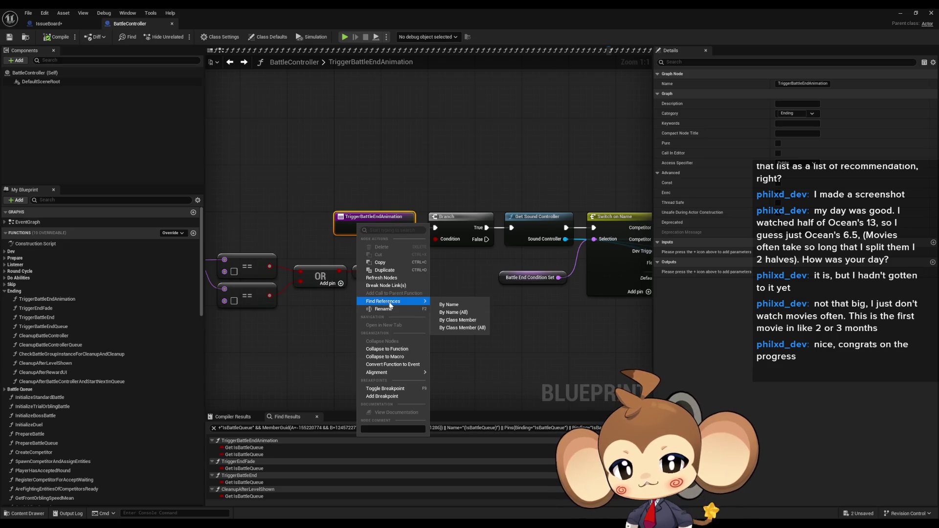
pyautogui.click(406, 335)
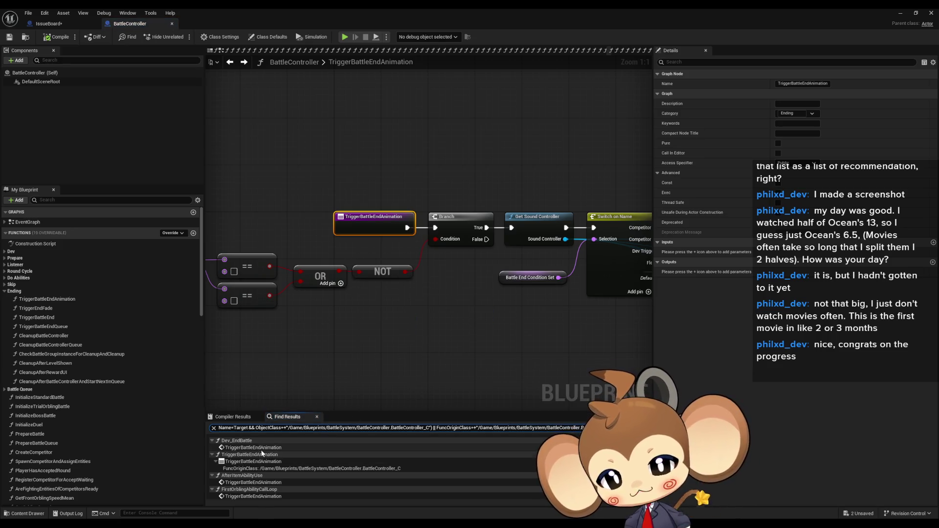
pyautogui.scroll(-3, 263, 449)
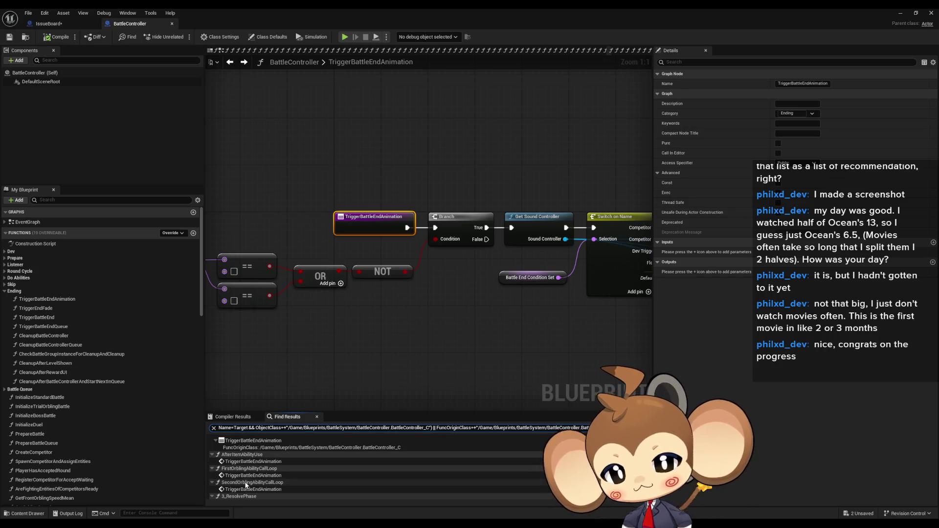
pyautogui.click(253, 476)
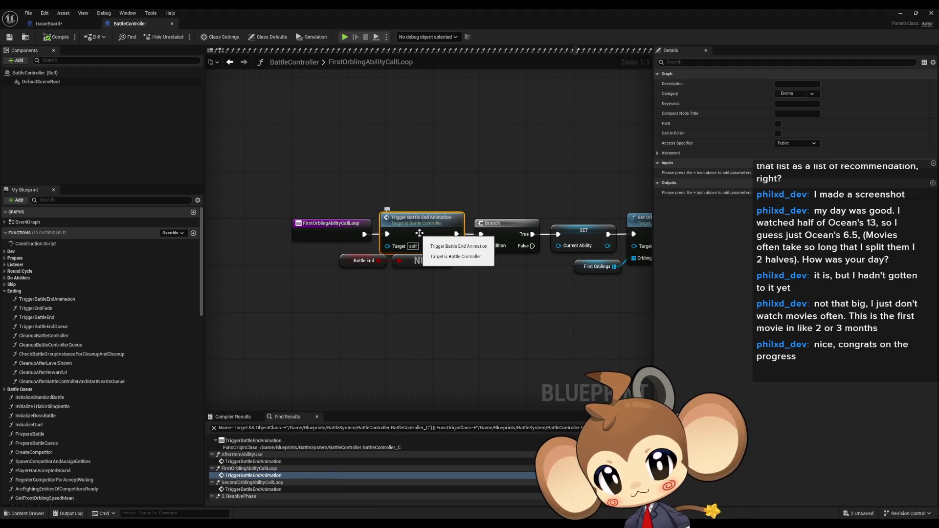
pyautogui.scroll(-4, 468, 287)
pyautogui.moveTo(467, 287)
pyautogui.mouseDown()
pyautogui.moveTo(245, 269)
pyautogui.moveTo(209, 275)
pyautogui.mouseUp()
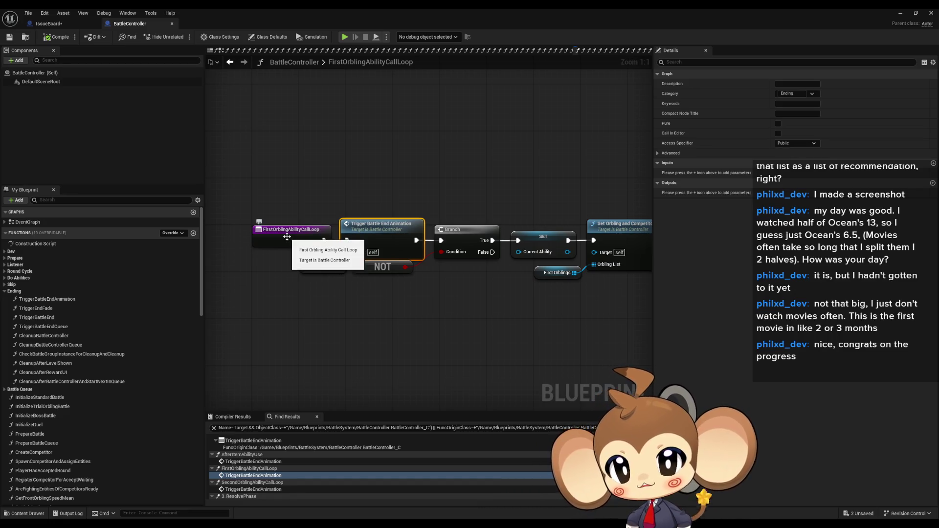
pyautogui.scroll(-2, 268, 478)
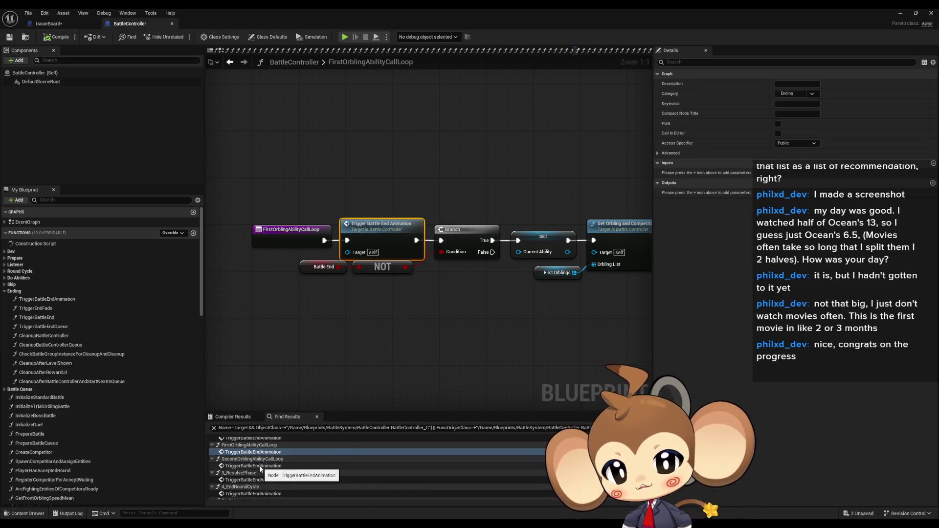
# Open the SecondOrblingAbilityCallLoop call and inspect the Battle End Condition Set comparison nodes.
pyautogui.click(260, 467)
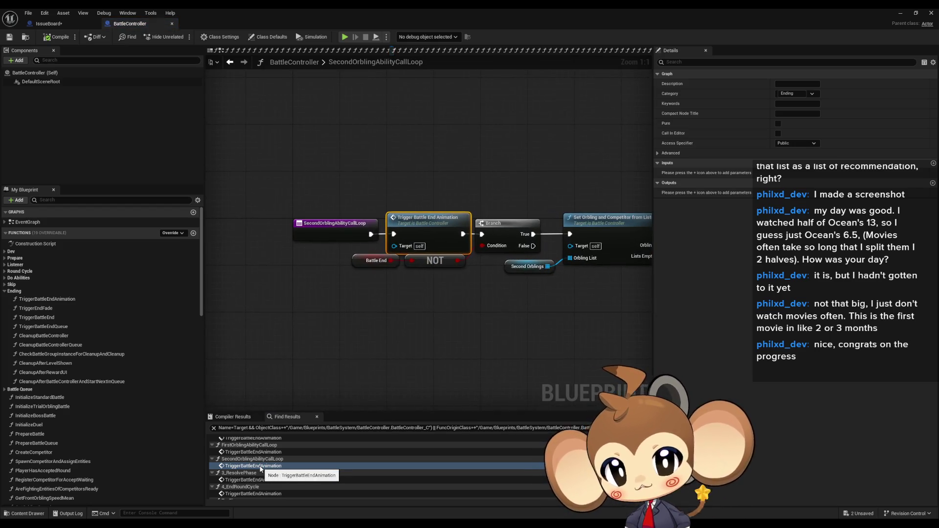
pyautogui.doubleClick(418, 219)
pyautogui.moveTo(333, 252)
pyautogui.mouseDown()
pyautogui.moveTo(404, 274)
pyautogui.moveTo(470, 344)
pyautogui.moveTo(477, 330)
pyautogui.moveTo(398, 322)
pyautogui.mouseUp()
pyautogui.moveTo(457, 324)
pyautogui.mouseDown()
pyautogui.moveTo(437, 304)
pyautogui.moveTo(338, 306)
pyautogui.mouseUp()
pyautogui.click(439, 308)
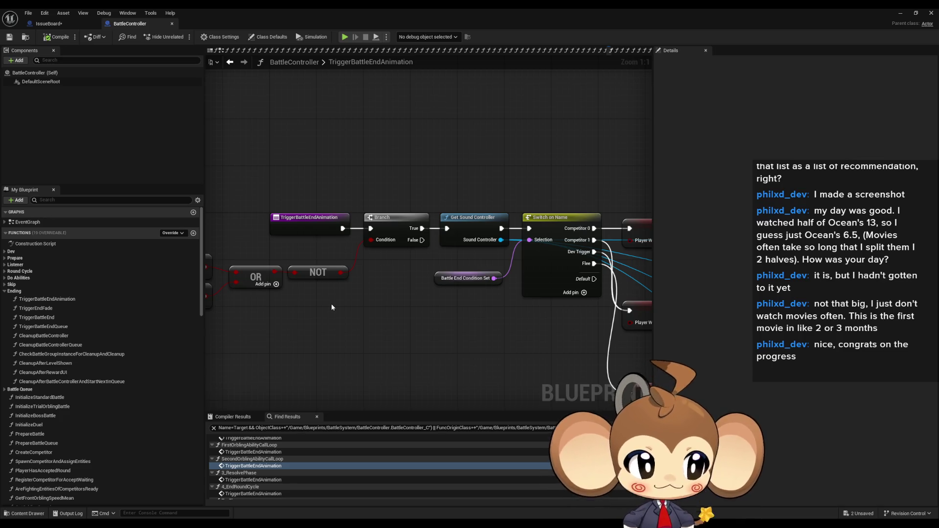
# Check the call sites in 3_ResolvePhase, 4_EndRoundCycle, TryFlee and AfterItemAbilityUse.
pyautogui.click(256, 481)
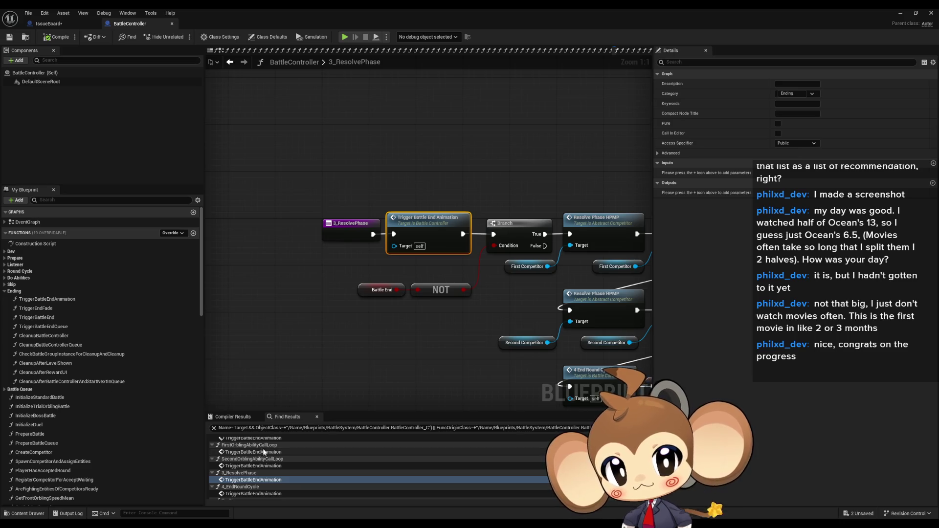
pyautogui.scroll(-1, 259, 469)
pyautogui.click(240, 482)
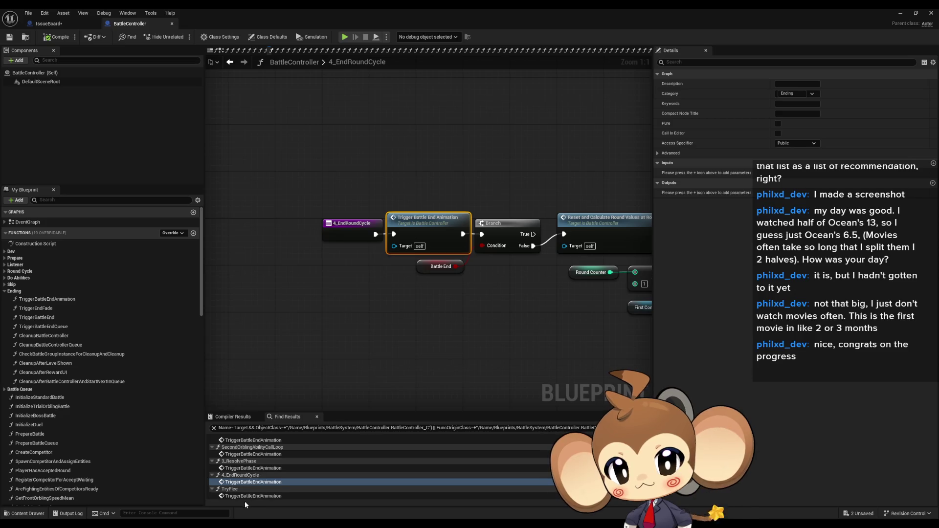
pyautogui.click(250, 496)
pyautogui.scroll(5, 250, 497)
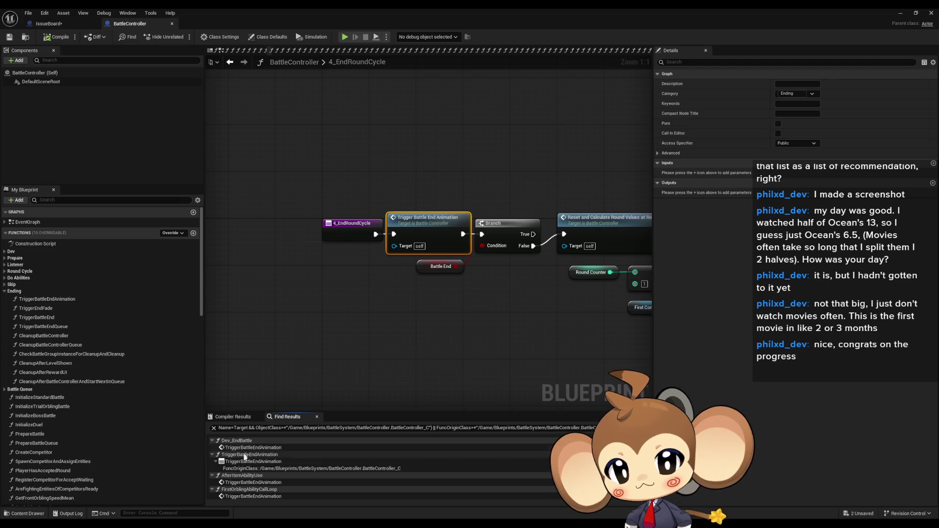
pyautogui.click(239, 482)
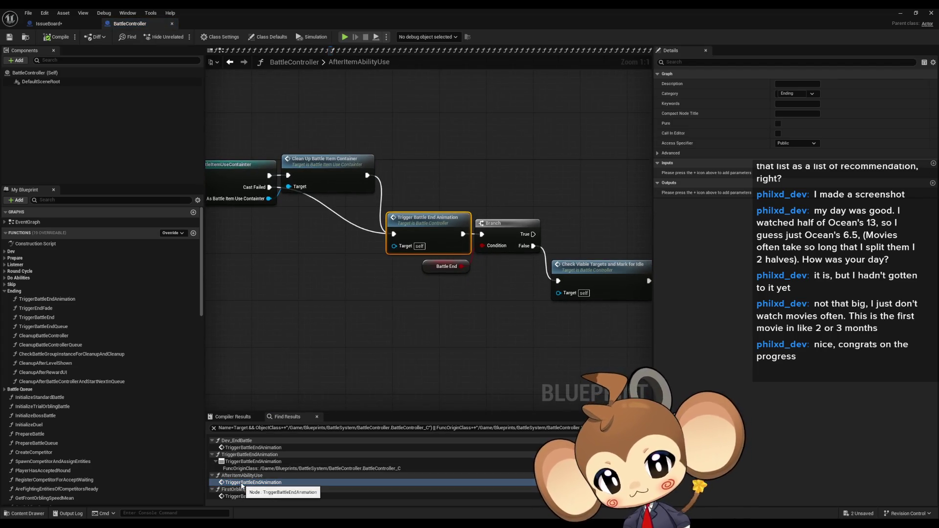
pyautogui.scroll(-1, 259, 483)
# Revisit FirstOrblingAbilityCallLoop and inspect its FirstOrblingAbilityCallLoop and PastAbilityCalculation Create Event nodes.
pyautogui.click(257, 473)
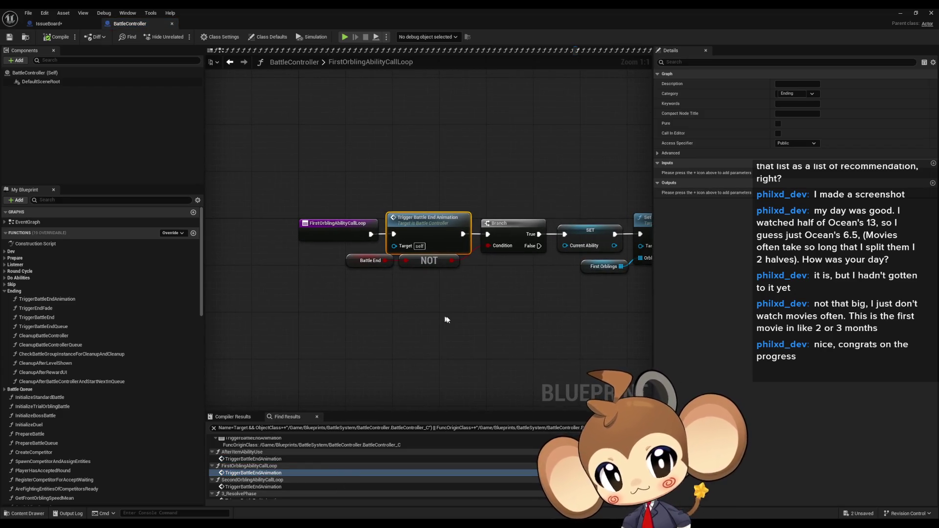
pyautogui.scroll(-5, 330, 296)
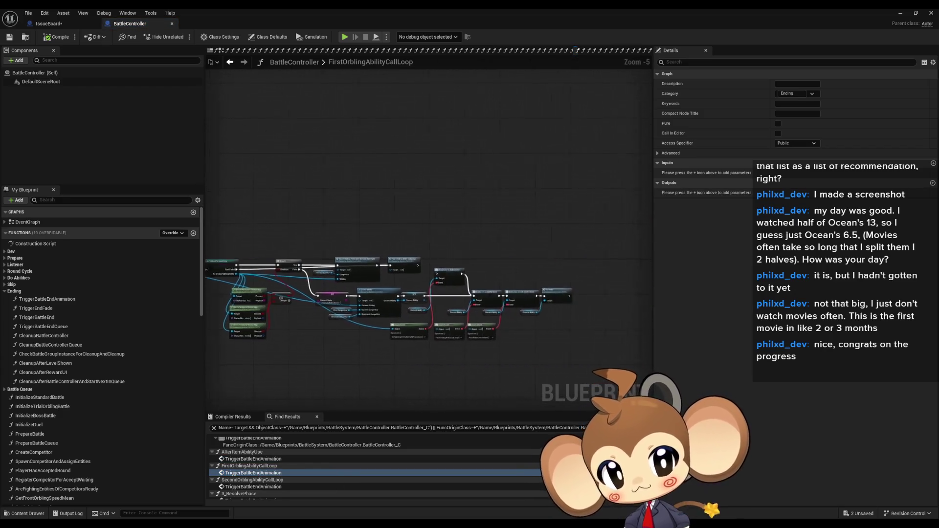
pyautogui.scroll(5, 336, 333)
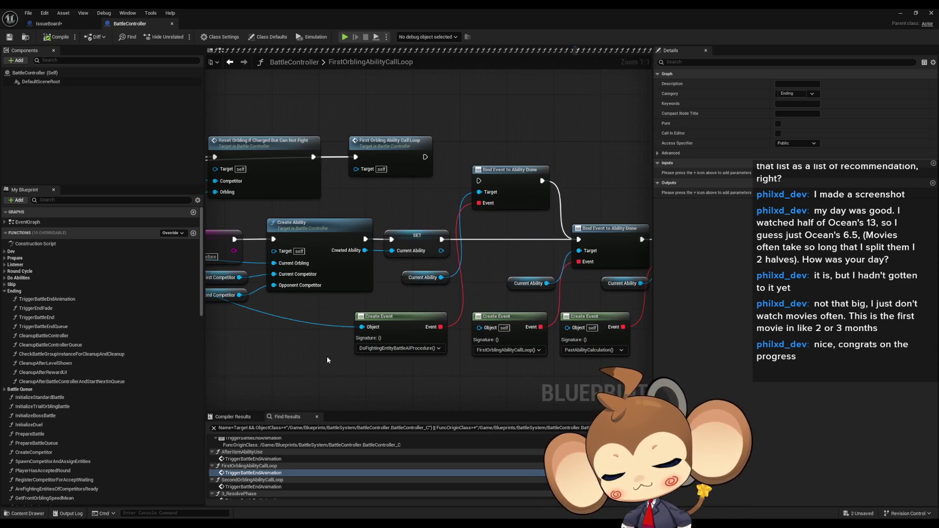
pyautogui.moveTo(327, 356); pyautogui.dragTo(277, 356)
pyautogui.moveTo(388, 372); pyautogui.dragTo(416, 333)
pyautogui.moveTo(478, 374); pyautogui.dragTo(518, 344)
pyautogui.scroll(-2, 295, 475)
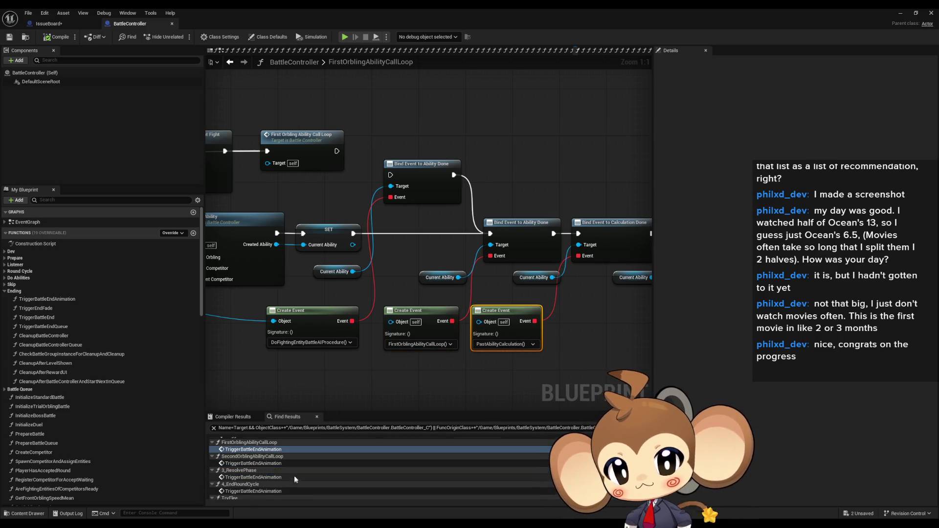
# From SecondOrblingAbilityCallLoop, trace the function to Find First Actor, Cast To CameraController and Play Sequence.
pyautogui.click(265, 465)
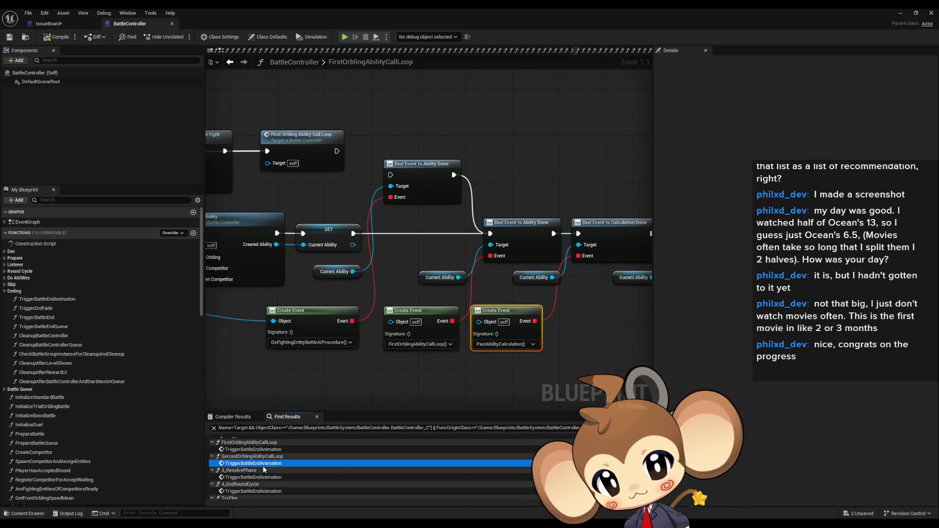
pyautogui.doubleClick(265, 465)
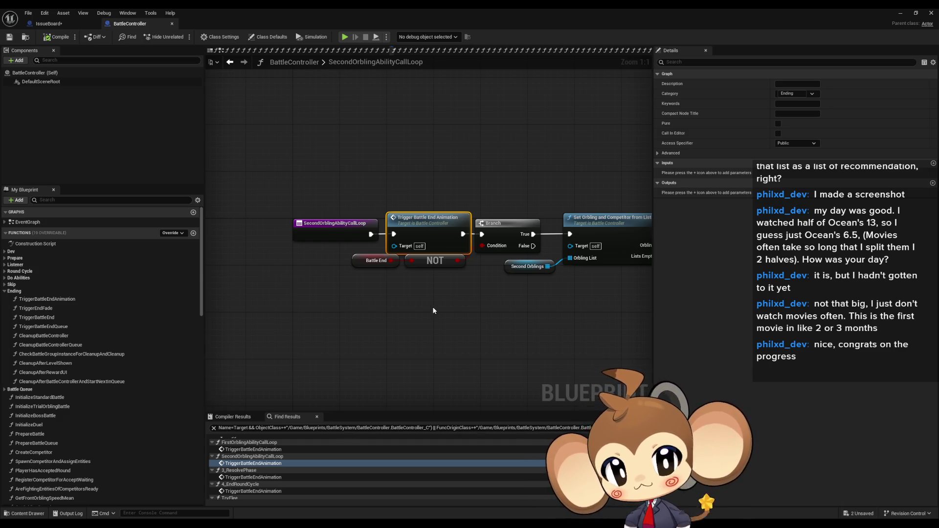
pyautogui.doubleClick(420, 220)
pyautogui.scroll(-2, 424, 329)
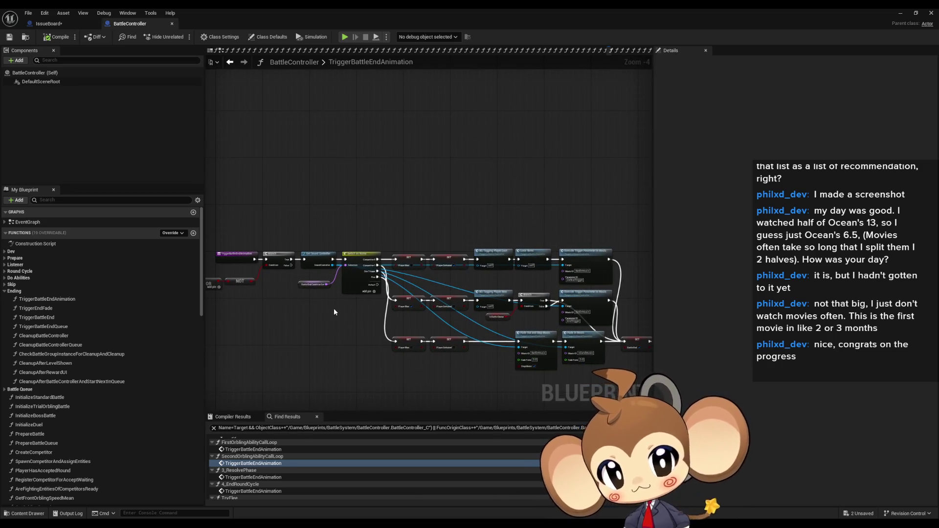
pyautogui.scroll(3, 334, 311)
pyautogui.scroll(-2, 334, 312)
pyautogui.moveTo(334, 312); pyautogui.dragTo(275, 305)
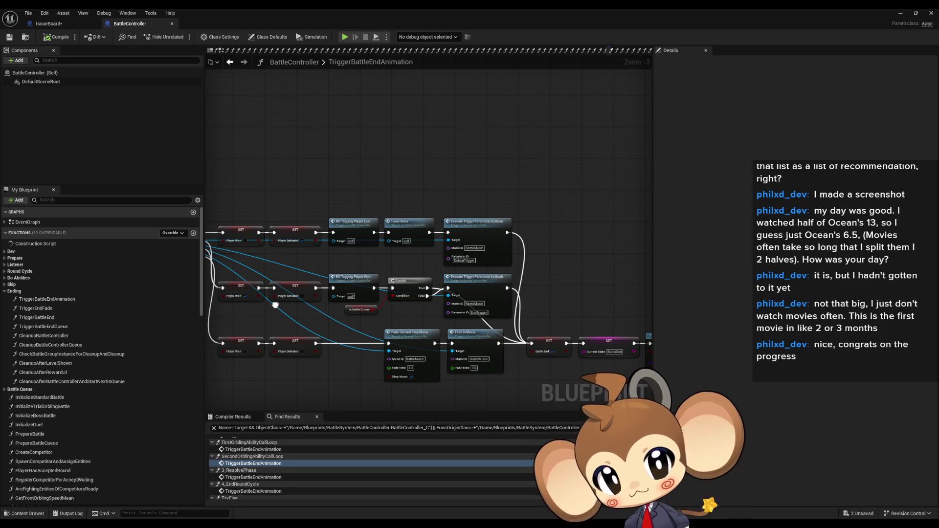
pyautogui.moveTo(562, 293); pyautogui.dragTo(377, 260)
pyautogui.scroll(3, 460, 300)
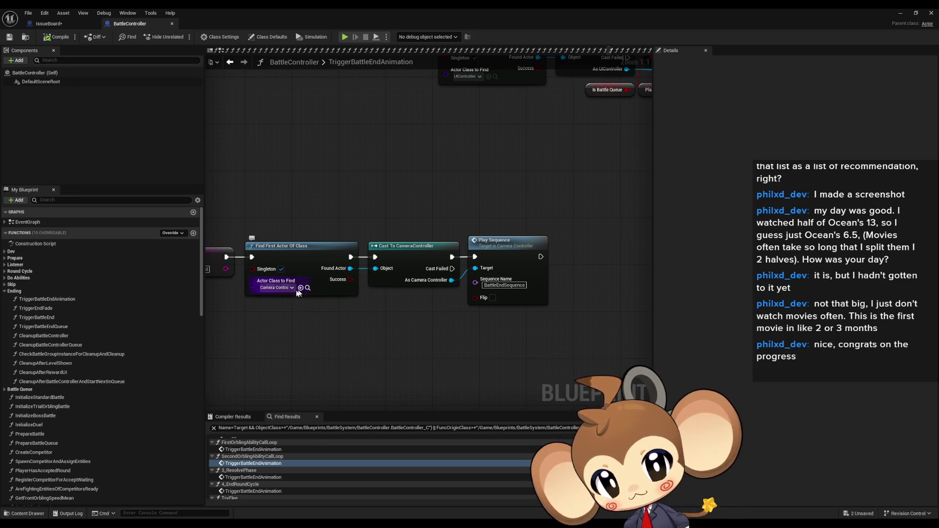
pyautogui.click(403, 260)
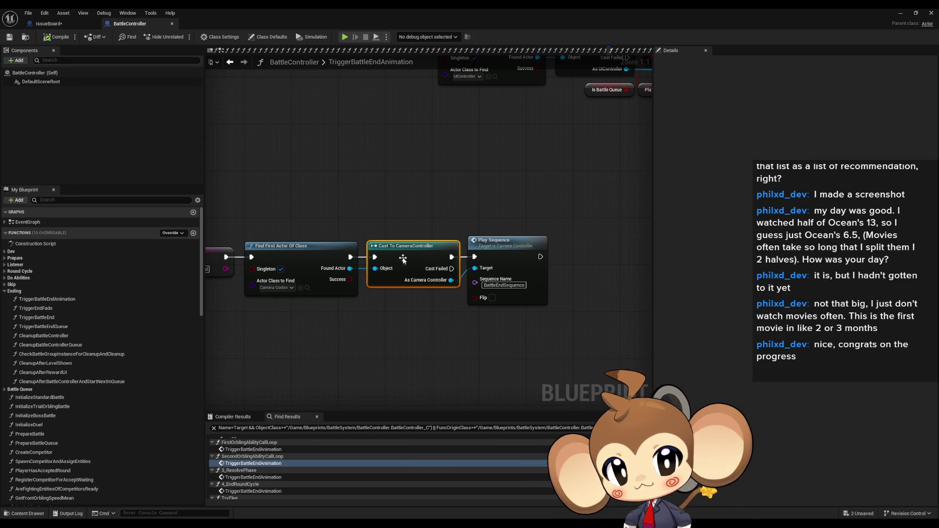
# Find every Cast To CameraController reference and inspect the first two cast hits.
pyautogui.rightClick(403, 259)
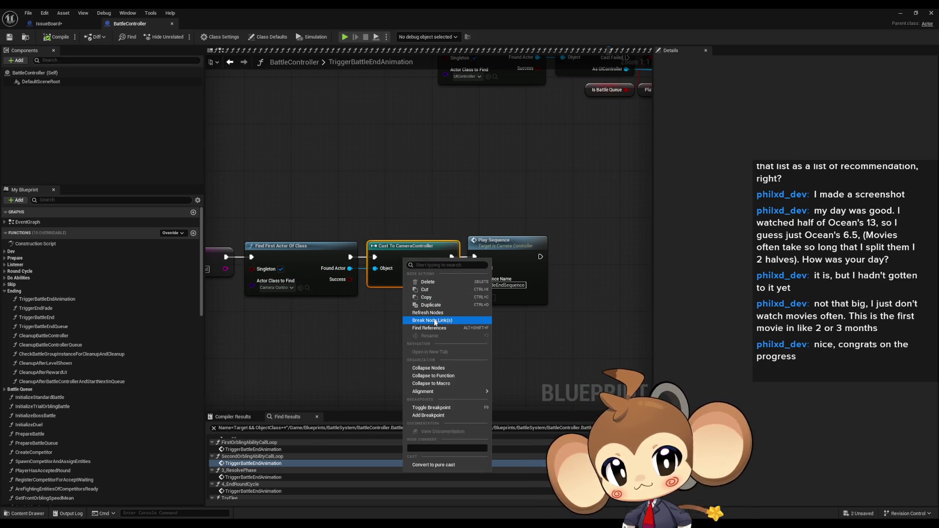
pyautogui.click(457, 330)
pyautogui.click(263, 448)
pyautogui.click(261, 455)
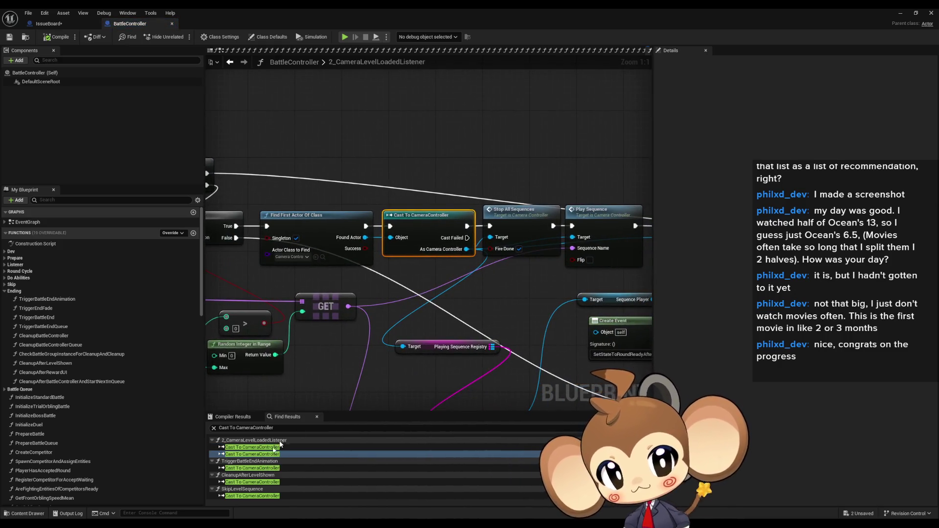
pyautogui.scroll(-3, 493, 325)
pyautogui.scroll(2, 432, 307)
pyautogui.moveTo(432, 307)
pyautogui.mouseDown()
pyautogui.moveTo(227, 273)
pyautogui.moveTo(301, 279)
pyautogui.mouseUp()
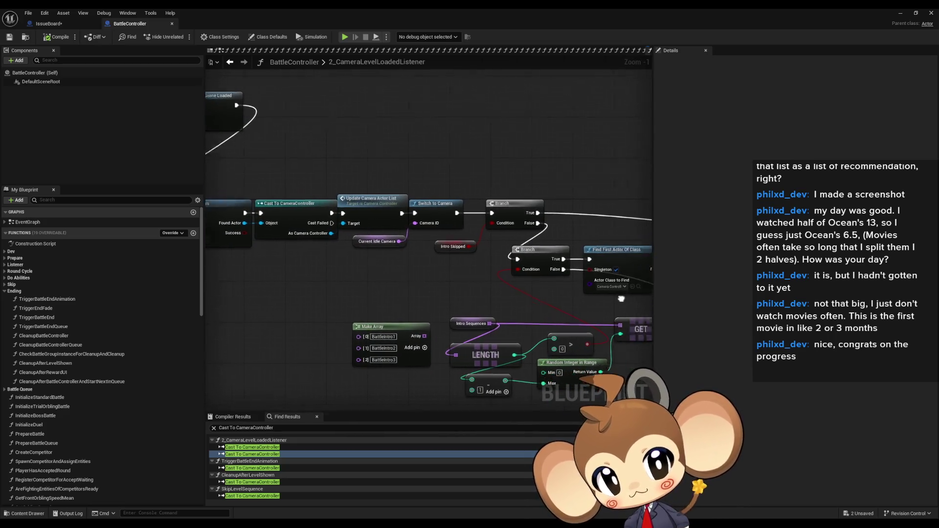
# Box-select the Find First Actor cast chain and the chain through Stop All Sequences, then deselect.
pyautogui.moveTo(268, 178)
pyautogui.mouseDown()
pyautogui.moveTo(412, 237)
pyautogui.moveTo(143, 199)
pyautogui.mouseUp()
pyautogui.moveTo(430, 188)
pyautogui.mouseDown()
pyautogui.moveTo(603, 253)
pyautogui.moveTo(382, 327)
pyautogui.mouseUp()
pyautogui.click(405, 219)
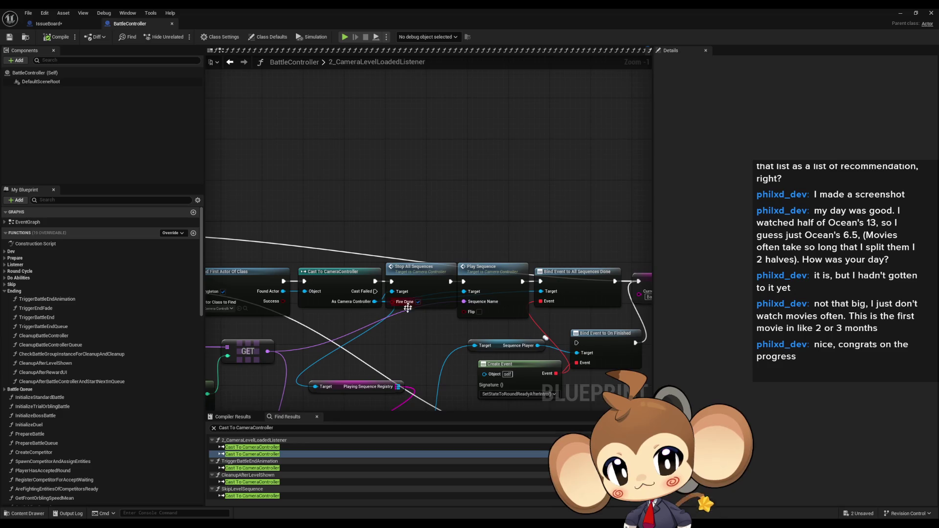
pyautogui.scroll(-2, 434, 319)
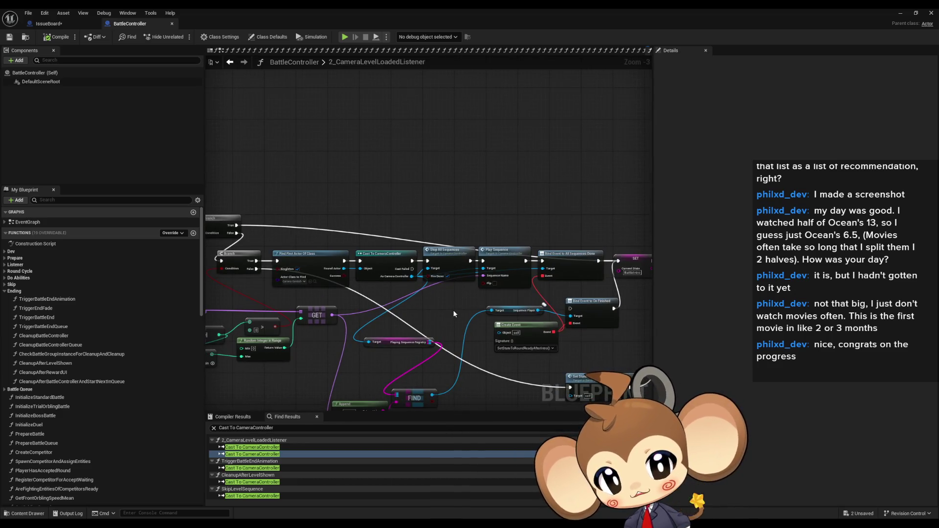
pyautogui.scroll(3, 453, 309)
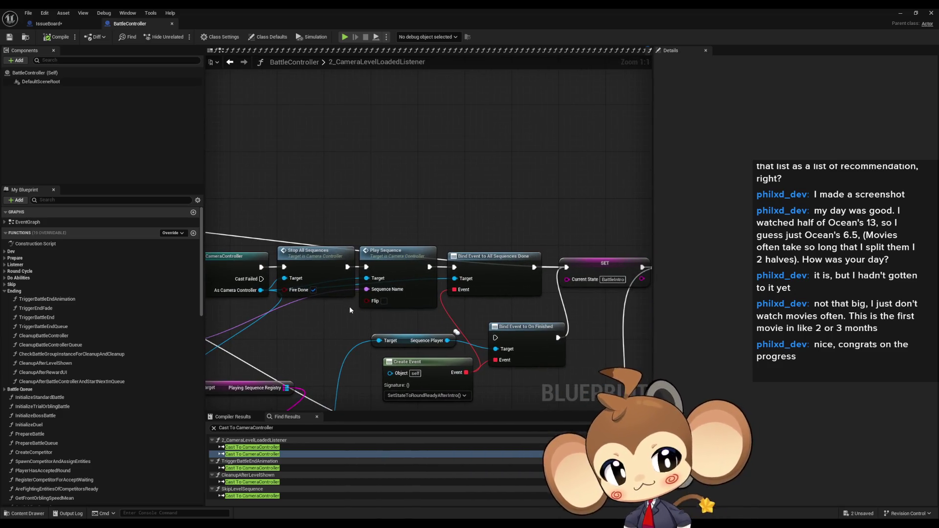
pyautogui.moveTo(350, 292); pyautogui.dragTo(368, 277)
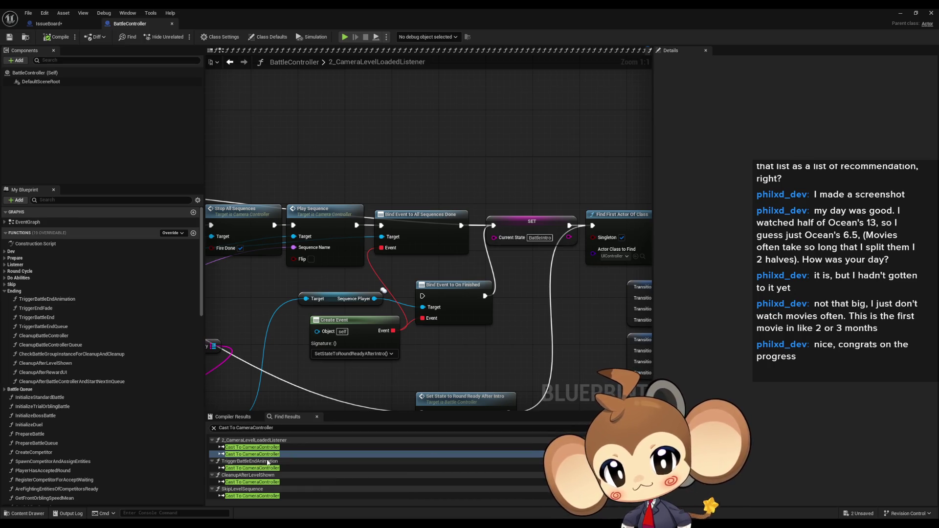
# Step through the casts in TriggerBattleEndAnimation, CleanupAfterLevelShown, SkipLevelSequence and 2_CameraLevelLoadedListener.
pyautogui.click(252, 468)
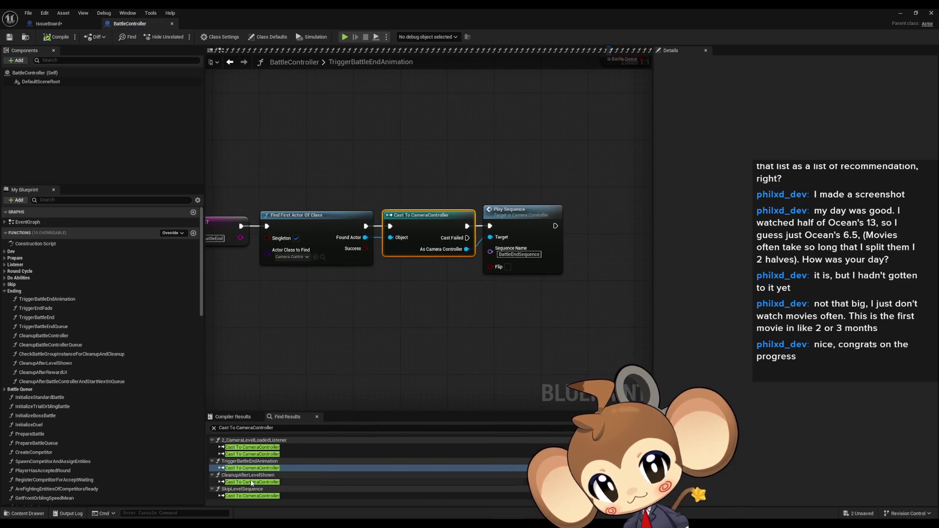
pyautogui.click(251, 482)
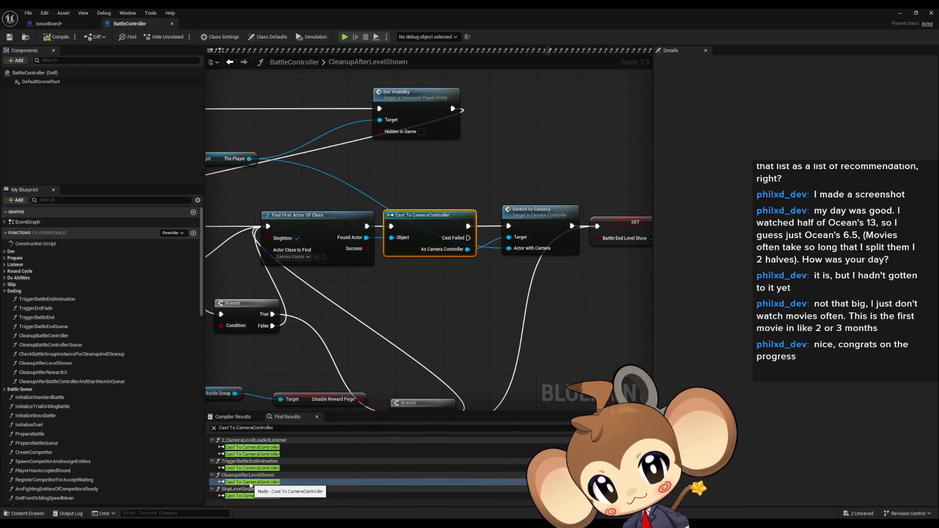
pyautogui.click(246, 496)
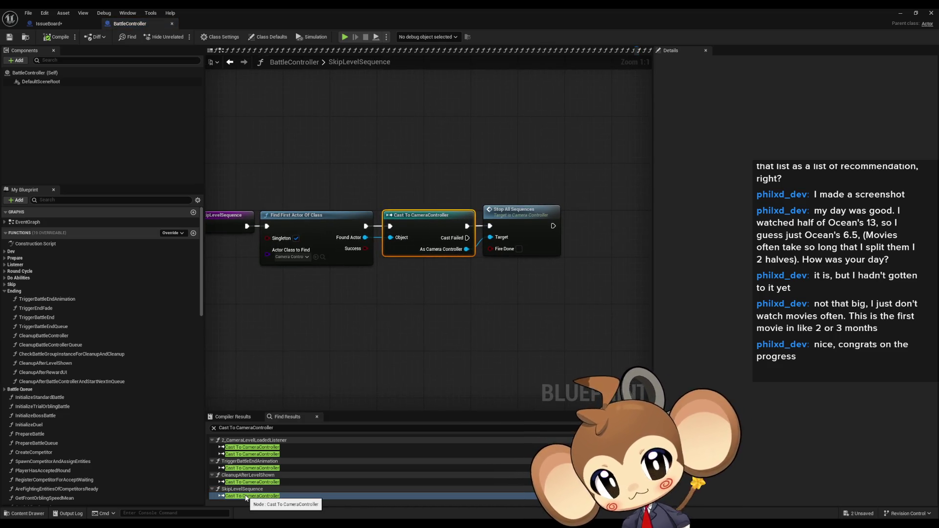
pyautogui.click(251, 447)
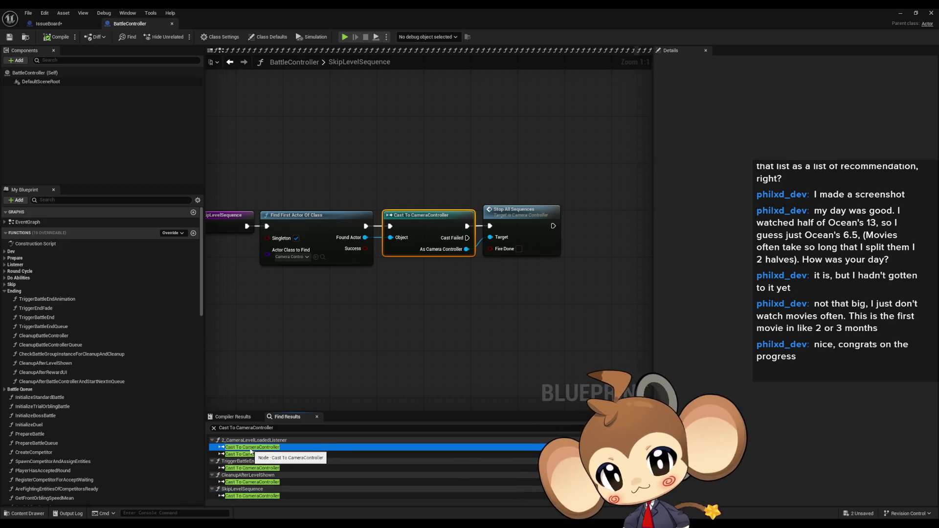
pyautogui.moveTo(357, 299)
pyautogui.mouseDown()
pyautogui.moveTo(423, 267)
pyautogui.moveTo(419, 250)
pyautogui.mouseUp()
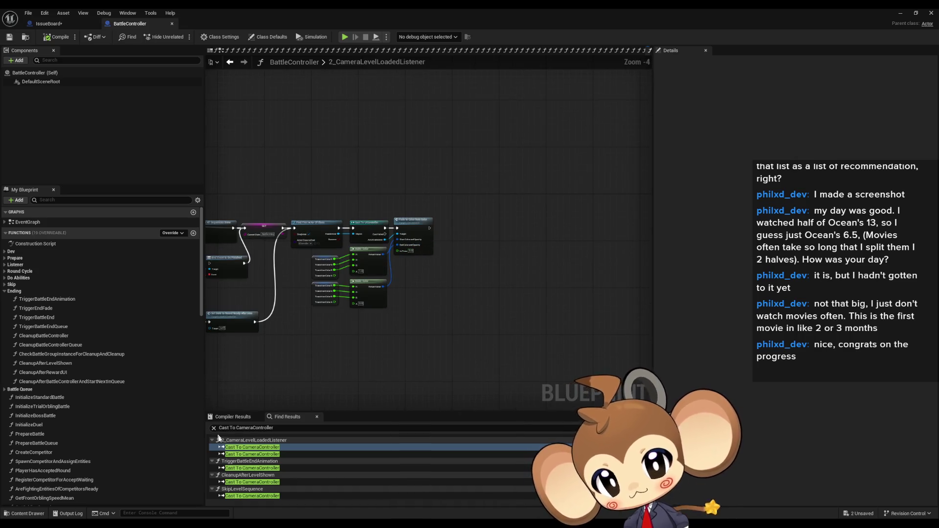
# Box-select the Play Sequence node after TriggerBattleEndAnimation's cast, then select TriggerEndFade.
pyautogui.click(242, 468)
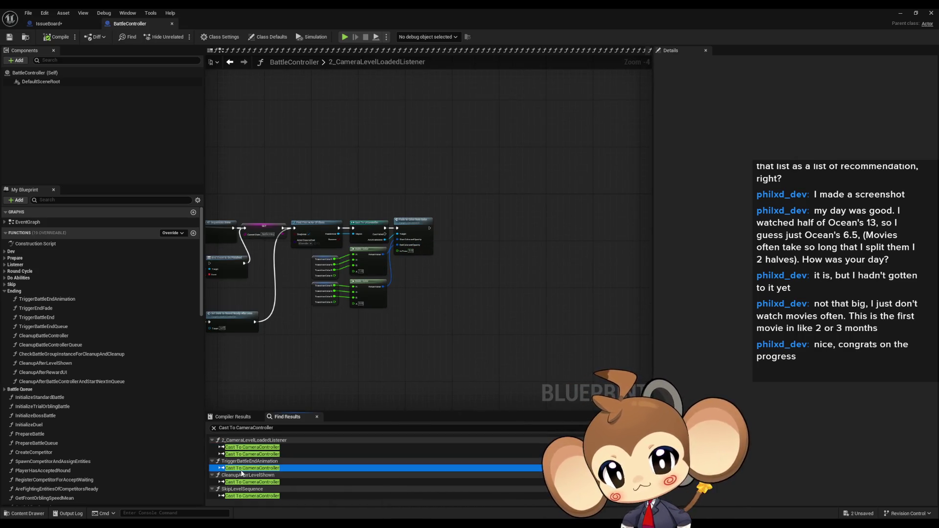
pyautogui.moveTo(507, 165); pyautogui.dragTo(563, 291)
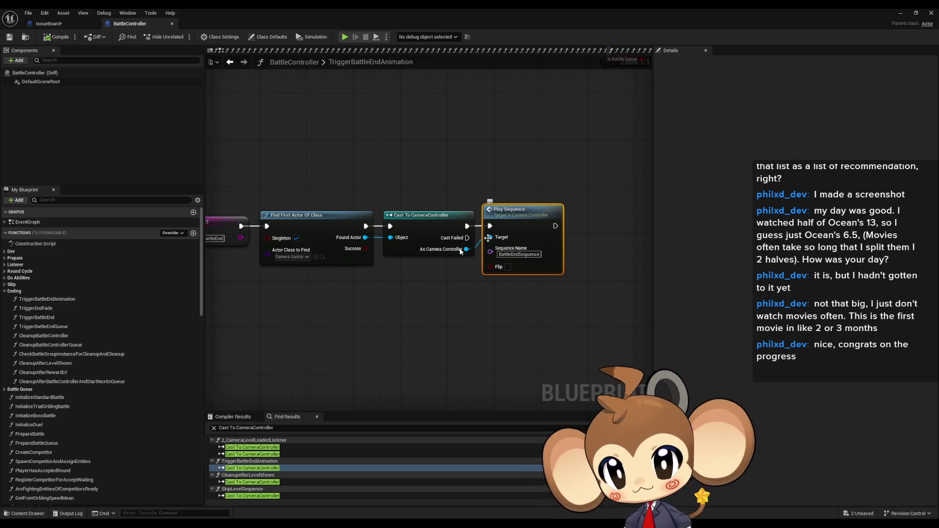
pyautogui.click(46, 313)
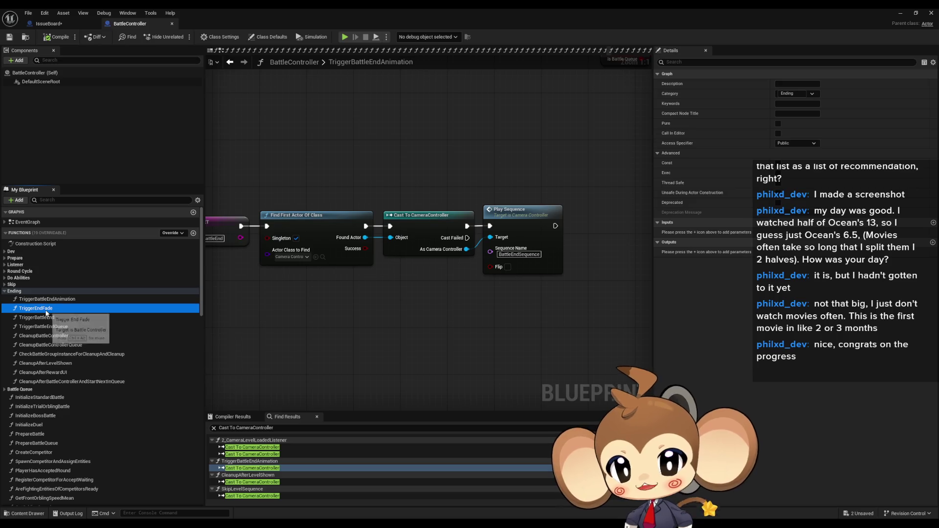
# Find all references to TriggerEndFade by name and view its call in SkipToNext.
pyautogui.rightClick(47, 313)
pyautogui.moveTo(75, 353)
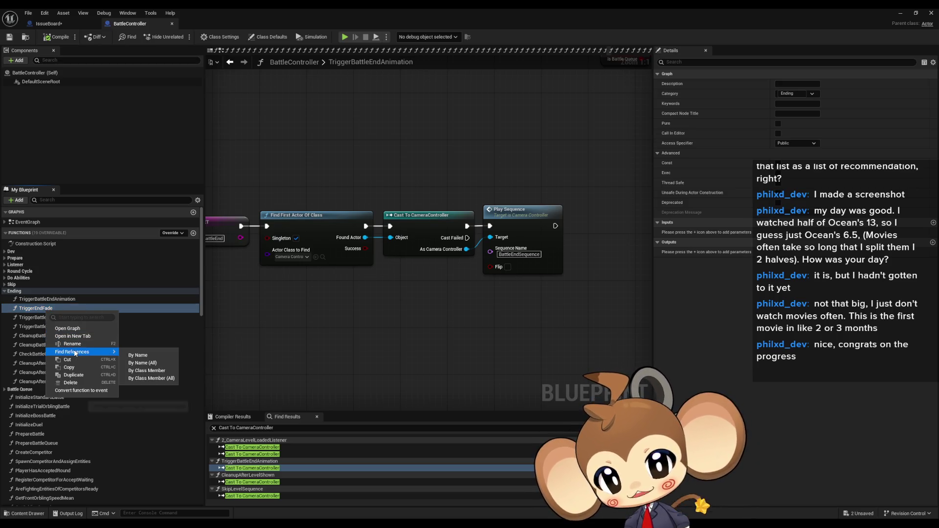
pyautogui.click(147, 371)
pyautogui.click(242, 468)
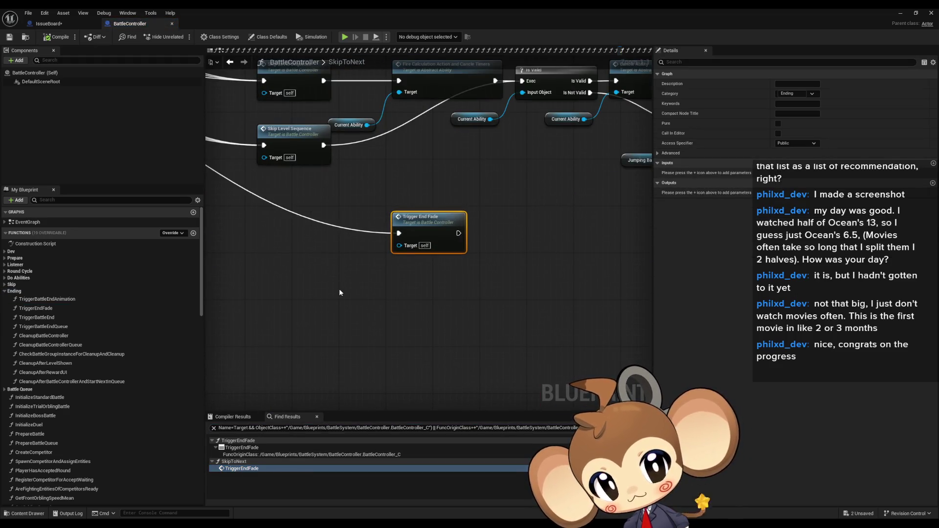
pyautogui.scroll(-4, 339, 292)
pyautogui.scroll(4, 475, 287)
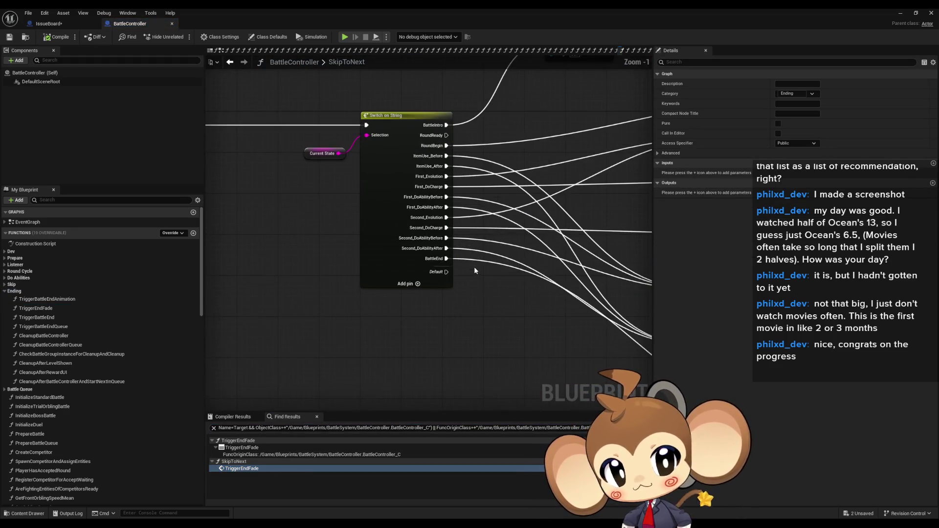
pyautogui.scroll(-3, 462, 263)
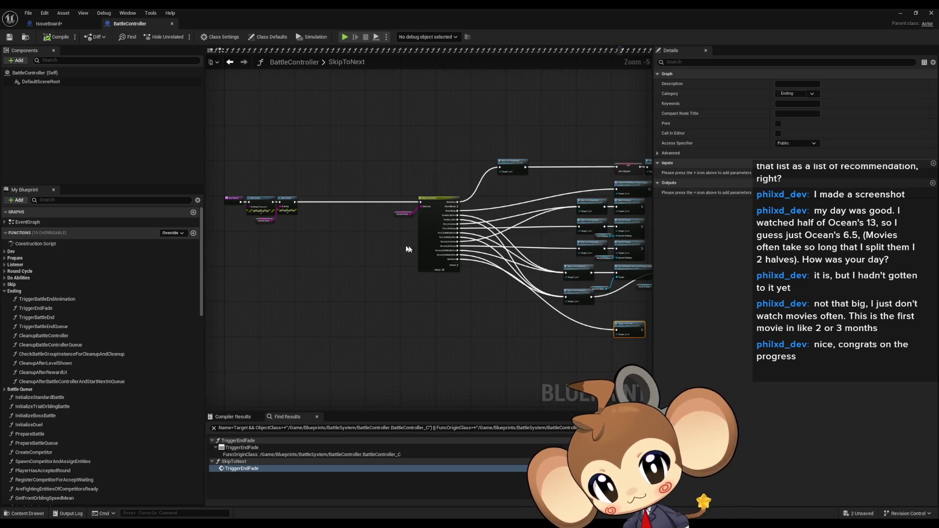
pyautogui.scroll(2, 238, 210)
pyautogui.scroll(2, 237, 209)
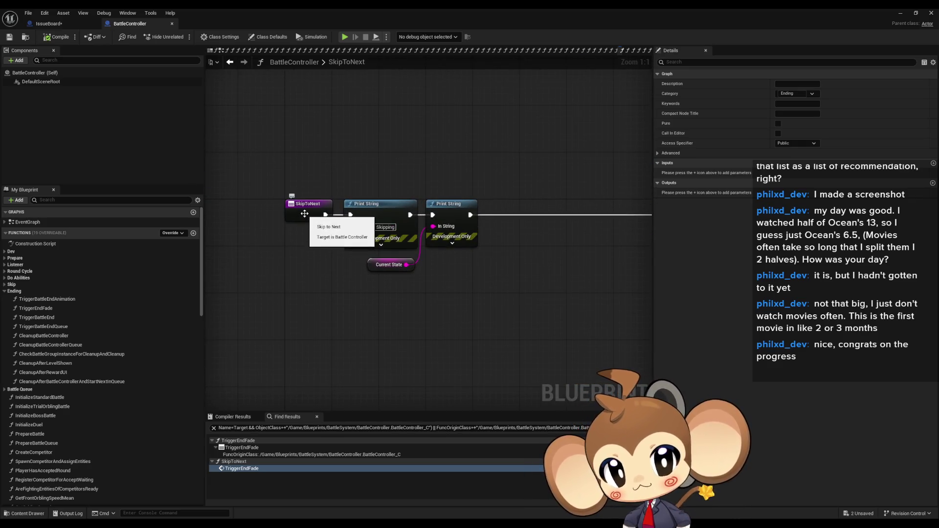
pyautogui.scroll(-4, 304, 214)
# Open the TriggerEndFade function graph, review its logic, and restore the Blueprint window size.
pyautogui.doubleClick(240, 449)
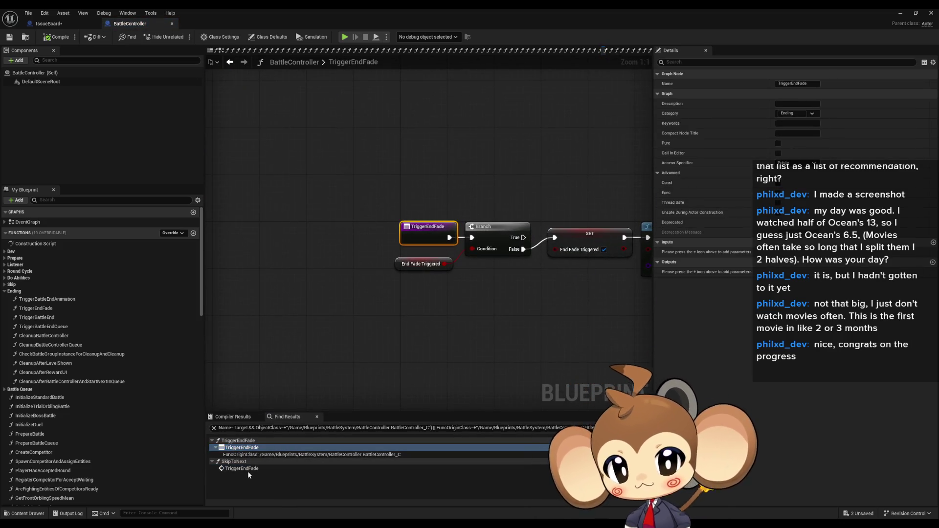
pyautogui.doubleClick(251, 469)
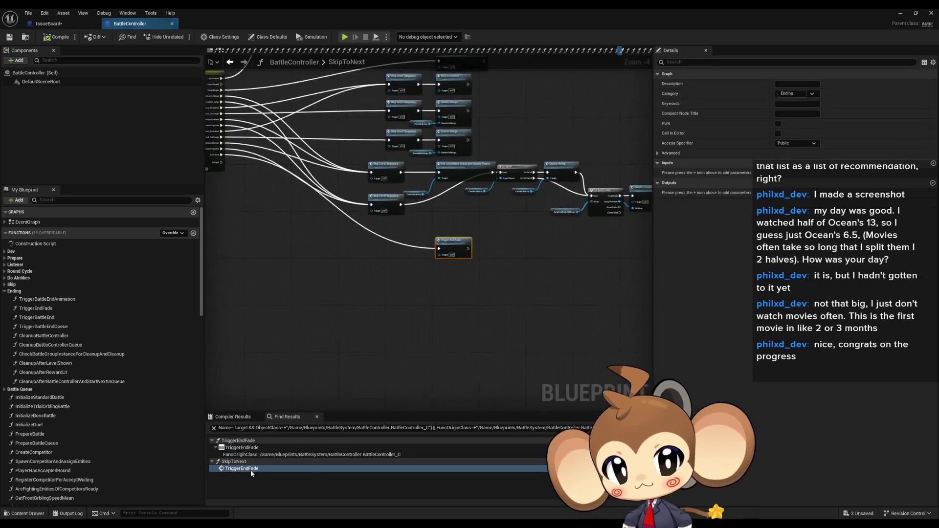
pyautogui.scroll(-6, 458, 255)
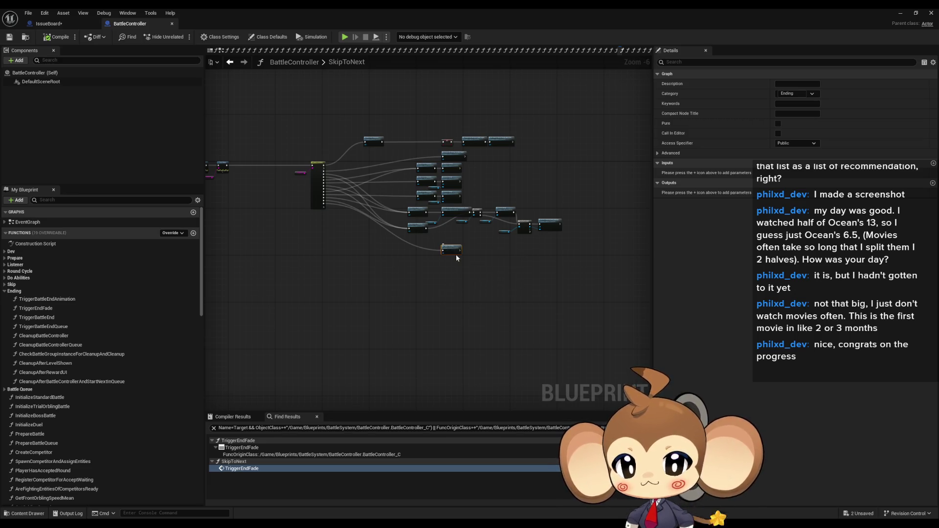
pyautogui.scroll(4, 456, 258)
pyautogui.doubleClick(473, 264)
pyautogui.moveTo(523, 270)
pyautogui.mouseDown()
pyautogui.moveTo(454, 295)
pyautogui.moveTo(394, 244)
pyautogui.mouseUp()
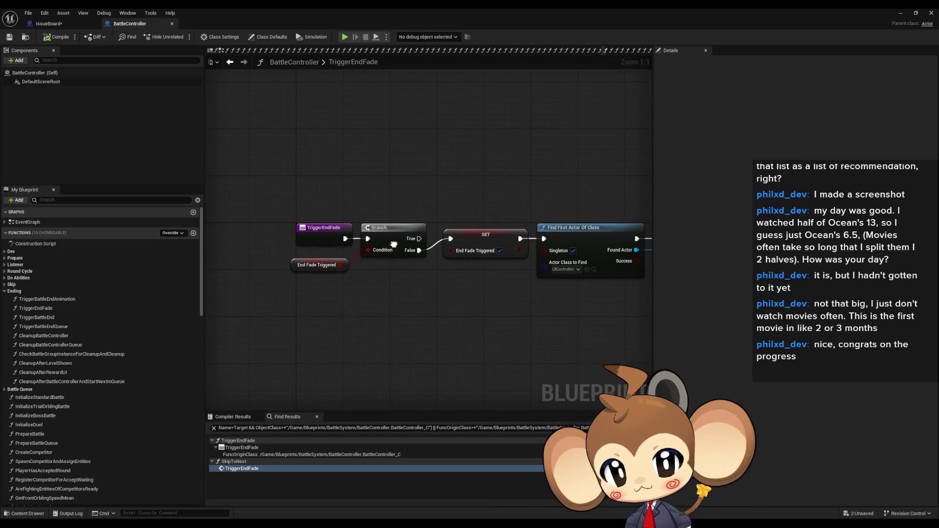
pyautogui.doubleClick(289, 8)
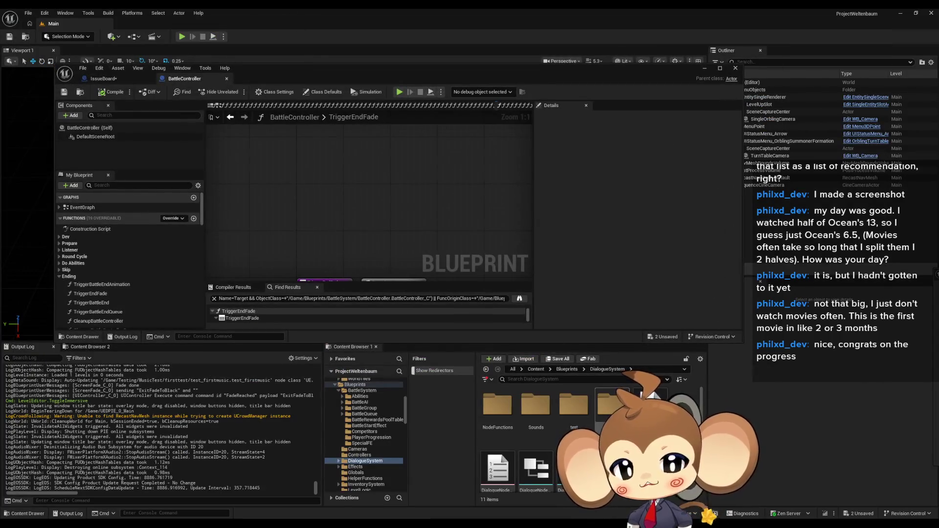
# Open BattleEndSequence from Content > Sequences > Battle > Intro and jump to its 3.00 event key.
pyautogui.click(536, 369)
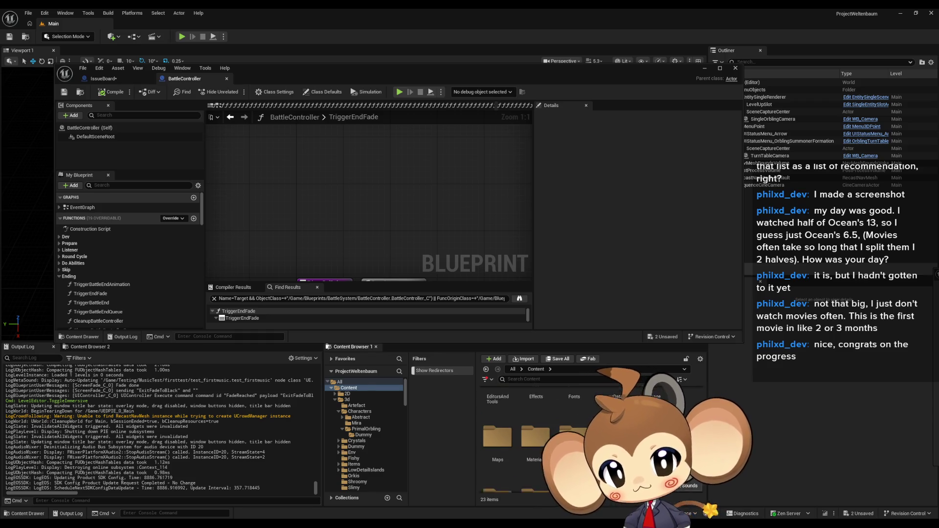
pyautogui.doubleClick(574, 472)
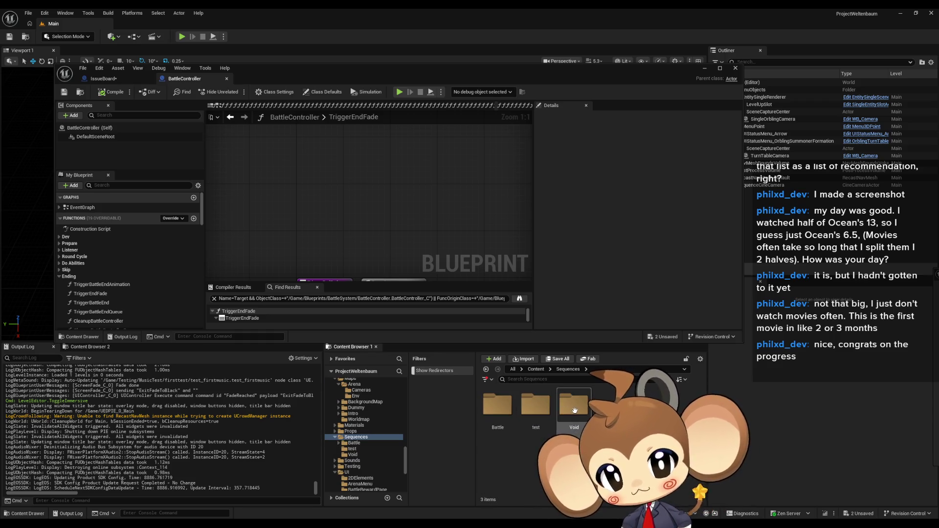
pyautogui.doubleClick(498, 416)
pyautogui.click(498, 419)
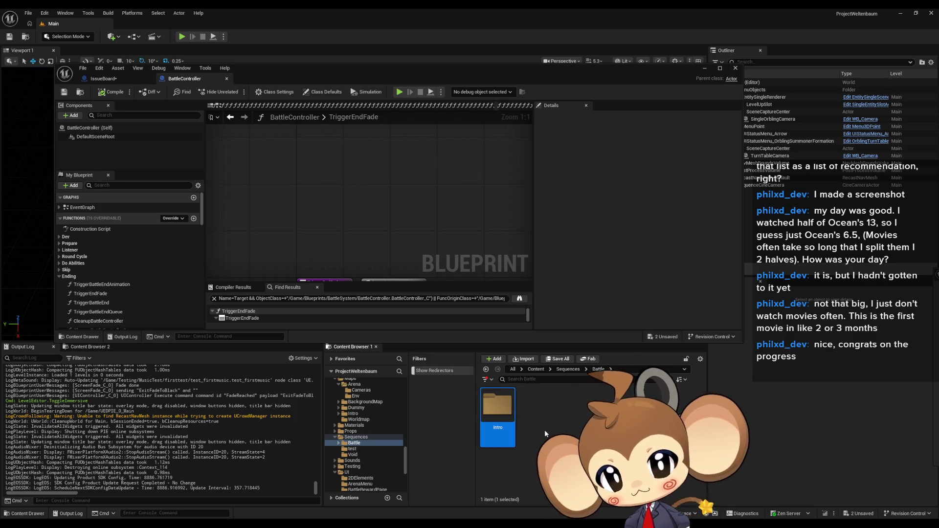
pyautogui.doubleClick(506, 408)
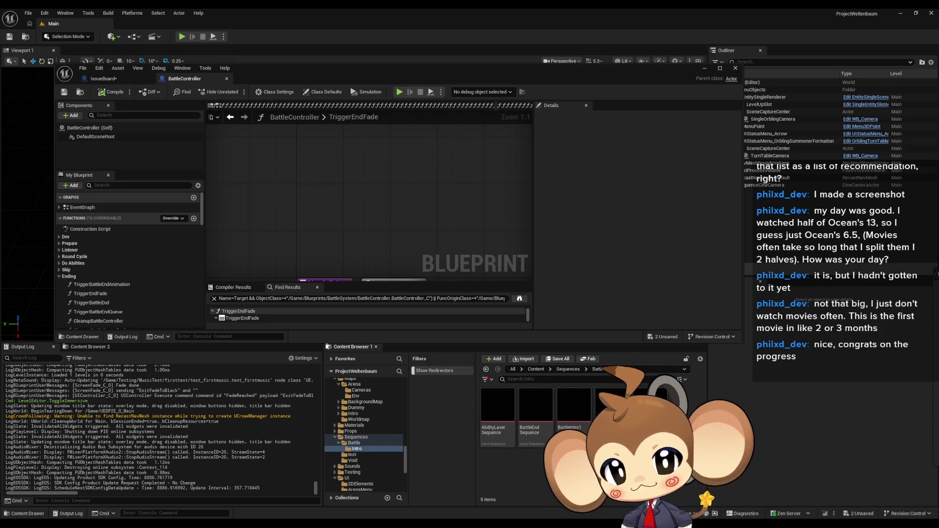
pyautogui.doubleClick(530, 416)
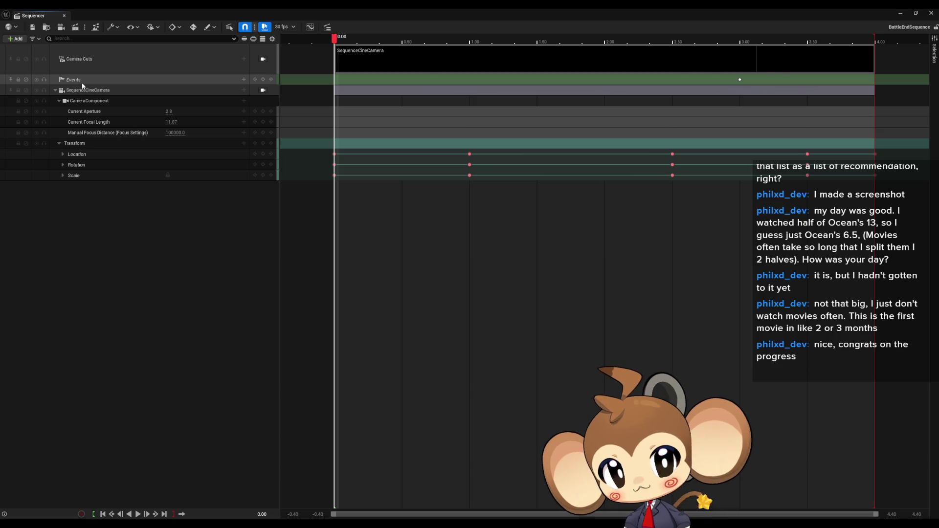
pyautogui.doubleClick(740, 81)
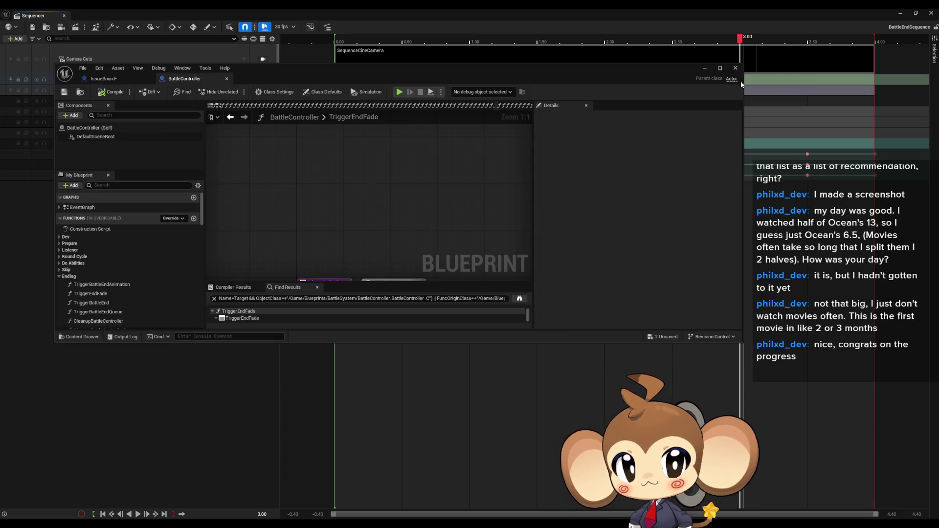